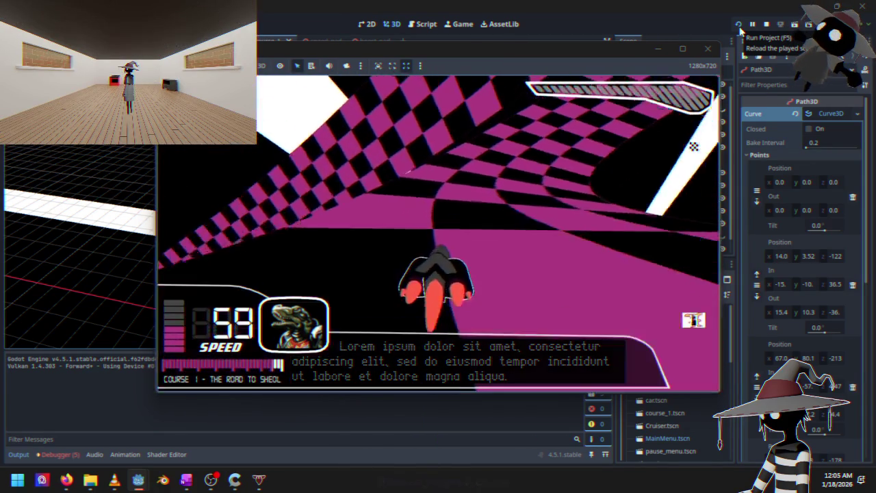
- Quit the running game to desktop from the pause menu, then select the Cruiser node
{"action": "key", "text": "Escape"}
{"action": "key", "text": "Down"}
{"action": "key", "text": "Return"}
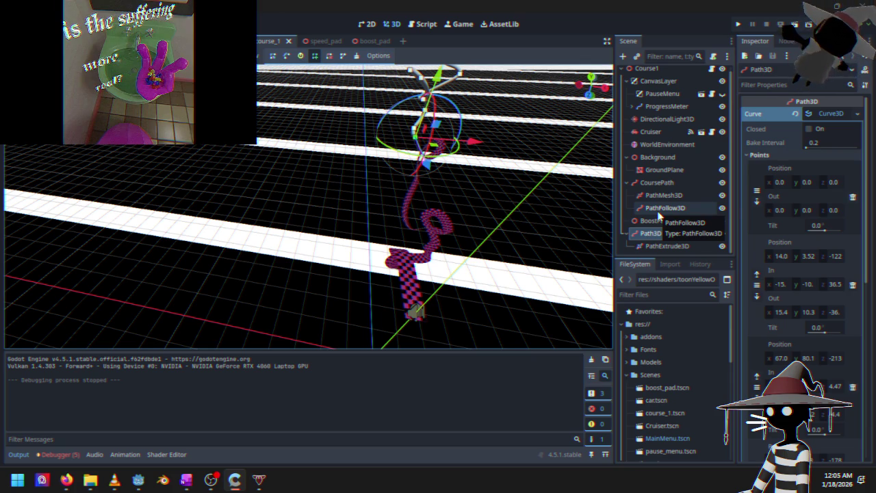
{"action": "left_click", "coordinate": [650, 131]}
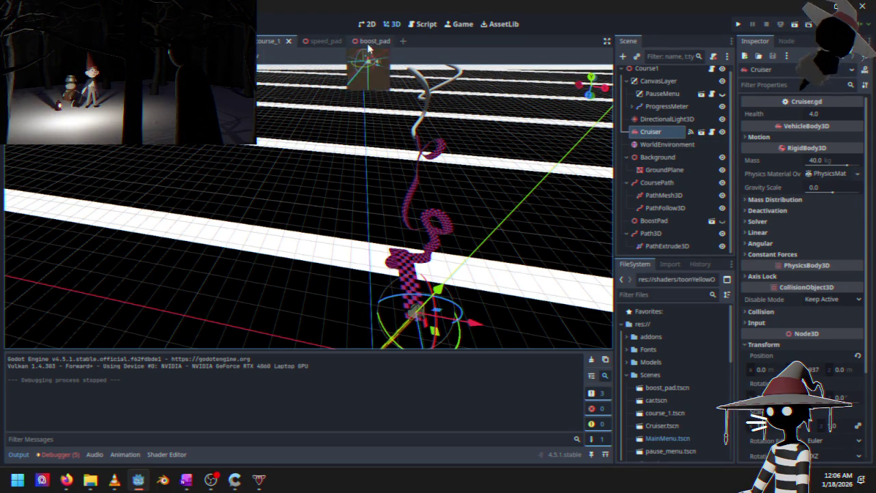
- Switch to the Script workspace to show course_1.gd
{"action": "left_click", "coordinate": [422, 24]}
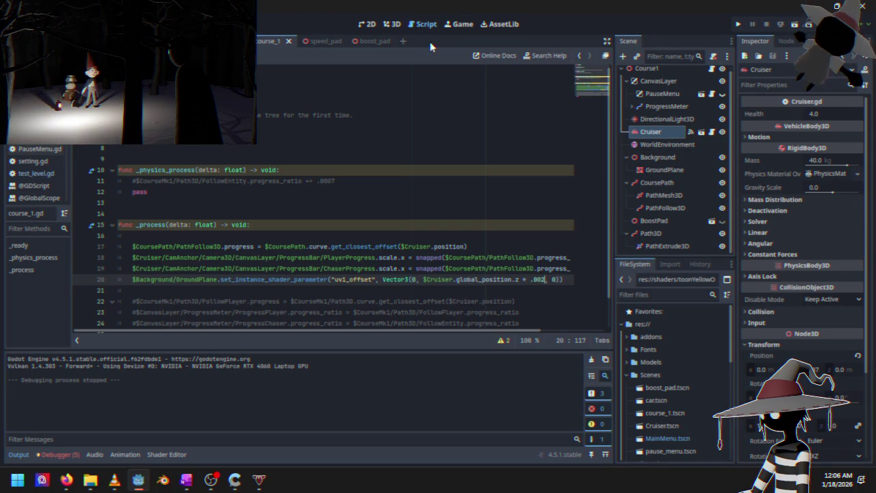
{"action": "left_click", "coordinate": [667, 74]}
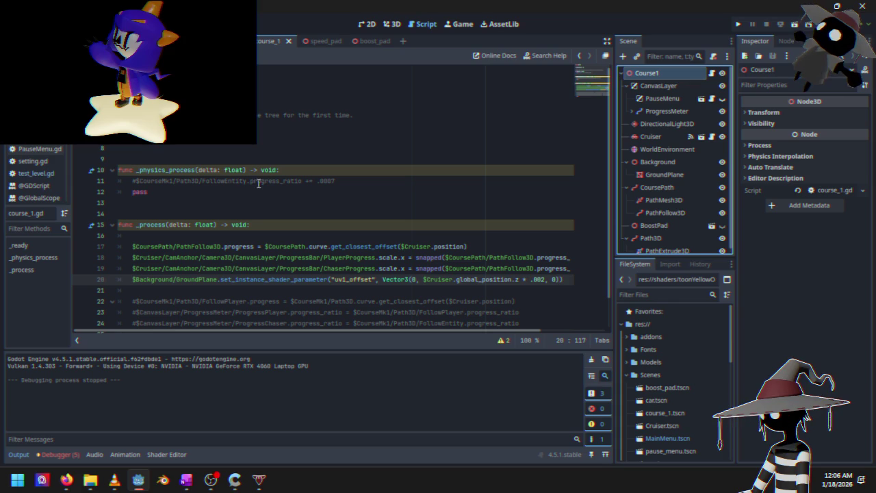
{"action": "left_click", "coordinate": [263, 227]}
{"action": "scroll", "coordinate": [260, 227], "scroll_direction": "down", "scroll_amount": 1}
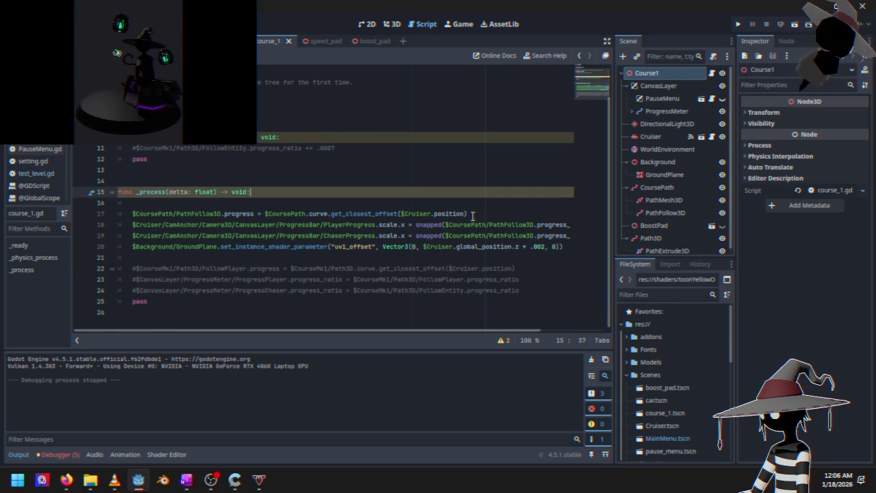
{"action": "left_click", "coordinate": [475, 216]}
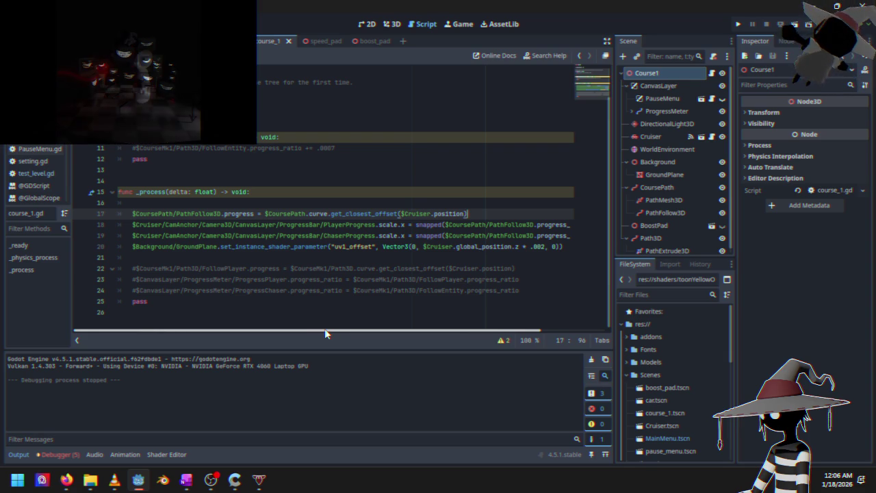
{"action": "scroll", "coordinate": [688, 203], "scroll_direction": "down", "scroll_amount": 1}
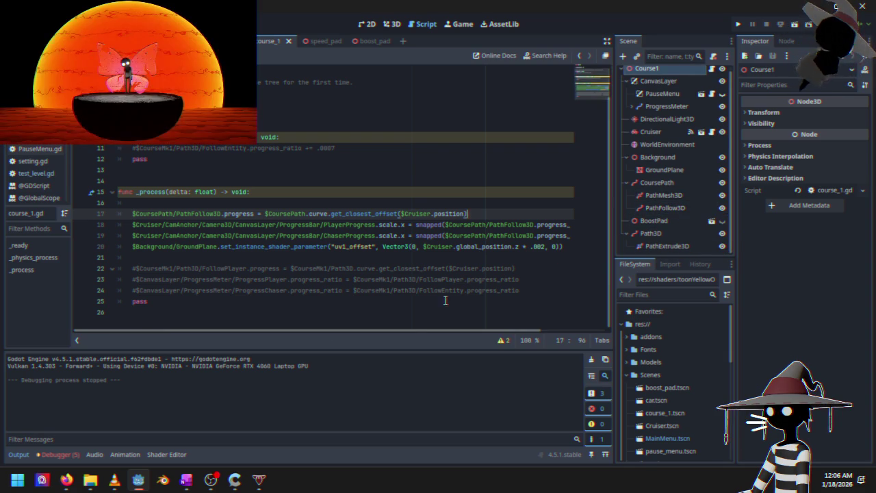
{"action": "mouse_move", "coordinate": [421, 330]}
{"action": "left_mouse_down"}
{"action": "mouse_move", "coordinate": [430, 330]}
{"action": "mouse_move", "coordinate": [402, 329]}
{"action": "left_mouse_up"}
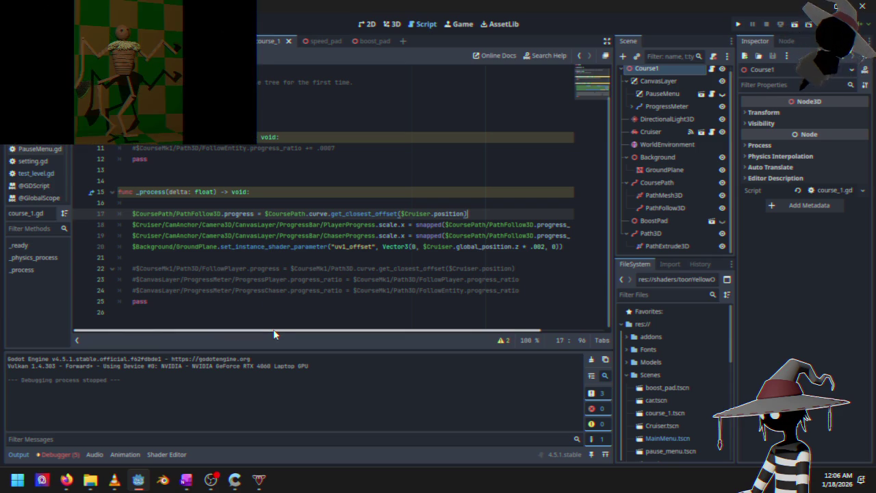
{"action": "left_click_drag", "start_coordinate": [273, 334], "coordinate": [369, 336]}
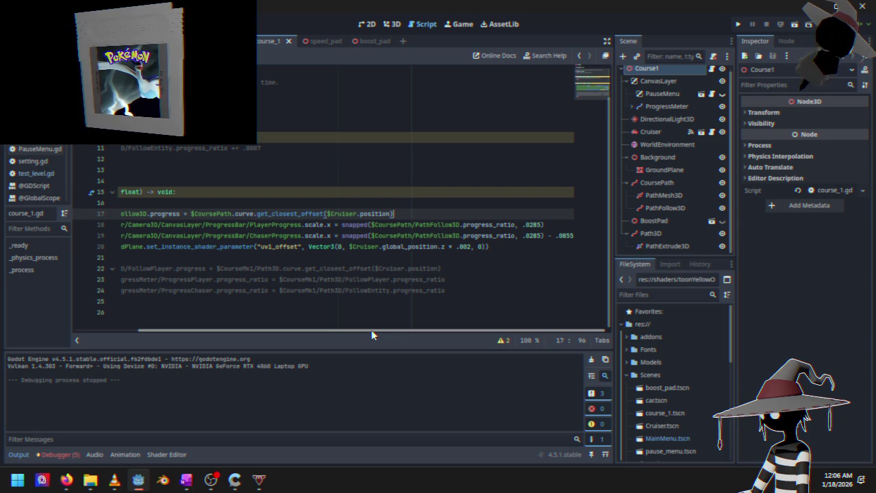
{"action": "left_click_drag", "start_coordinate": [338, 332], "coordinate": [276, 329]}
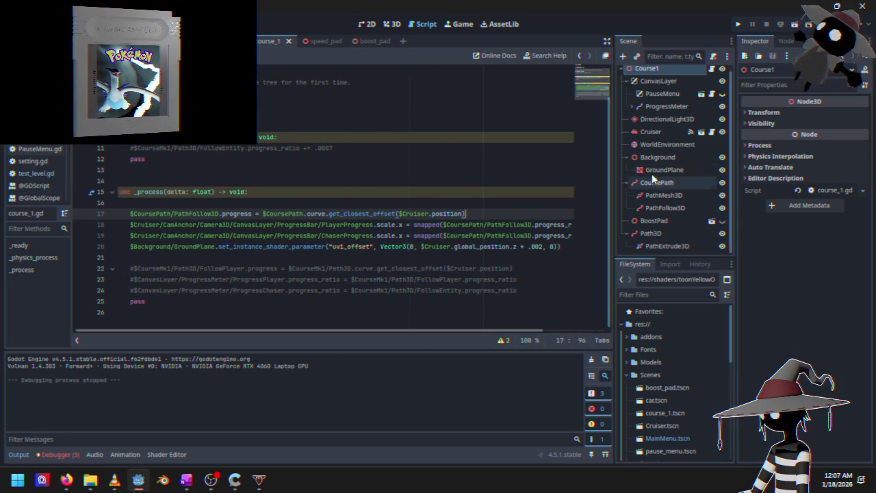
{"action": "scroll", "coordinate": [661, 150], "scroll_direction": "up", "scroll_amount": 1}
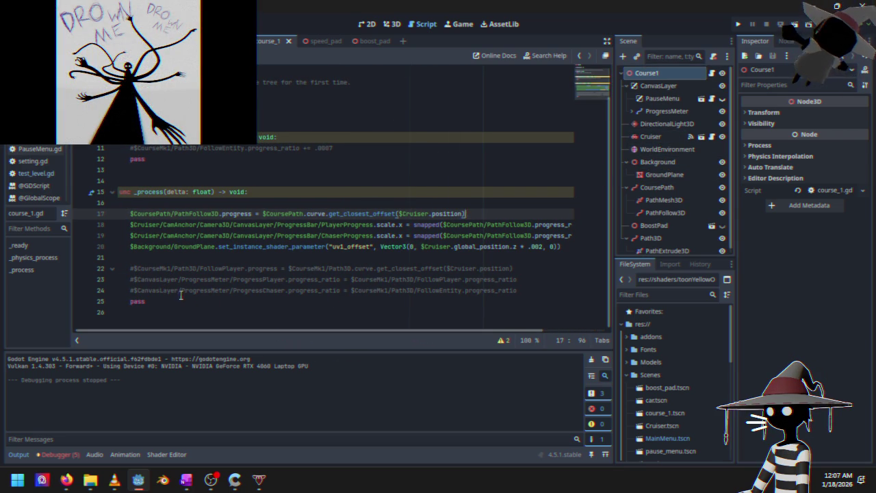
{"action": "left_click_drag", "start_coordinate": [224, 328], "coordinate": [196, 329]}
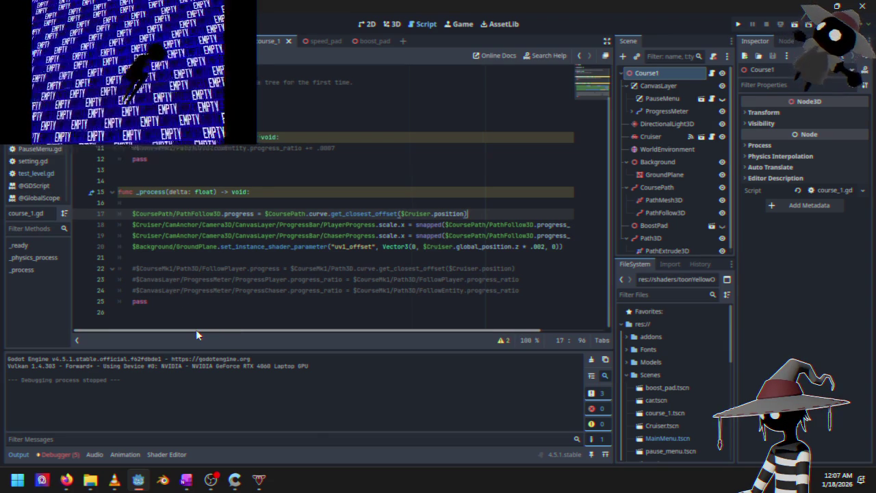
{"action": "scroll", "coordinate": [299, 229], "scroll_direction": "up", "scroll_amount": 1}
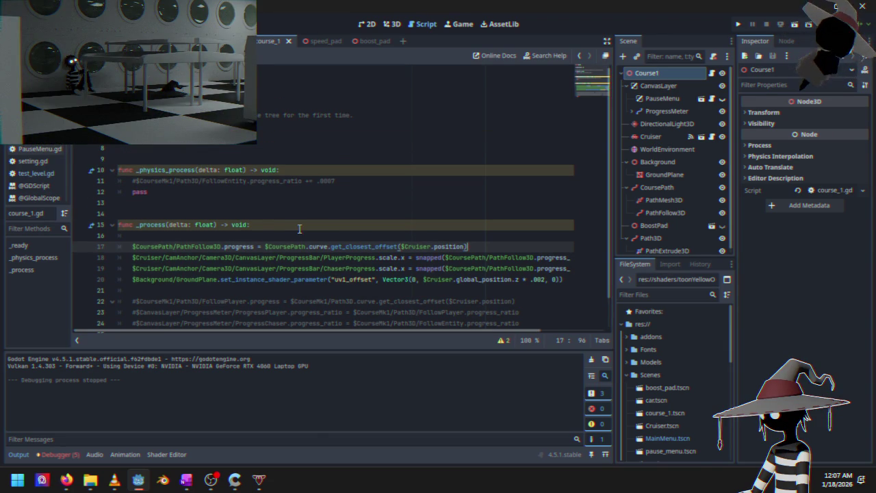
{"action": "scroll", "coordinate": [299, 228], "scroll_direction": "down", "scroll_amount": 1}
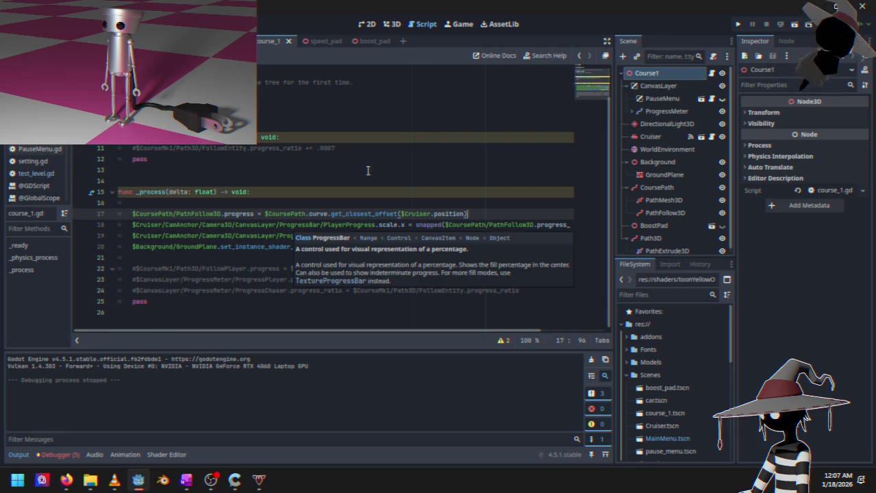
{"action": "mouse_move", "coordinate": [371, 43]}
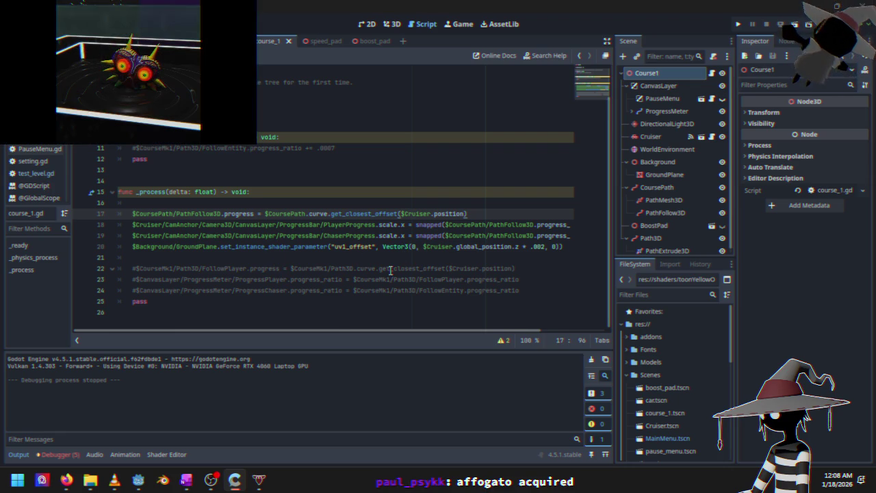
{"action": "left_click_drag", "start_coordinate": [335, 330], "coordinate": [407, 333]}
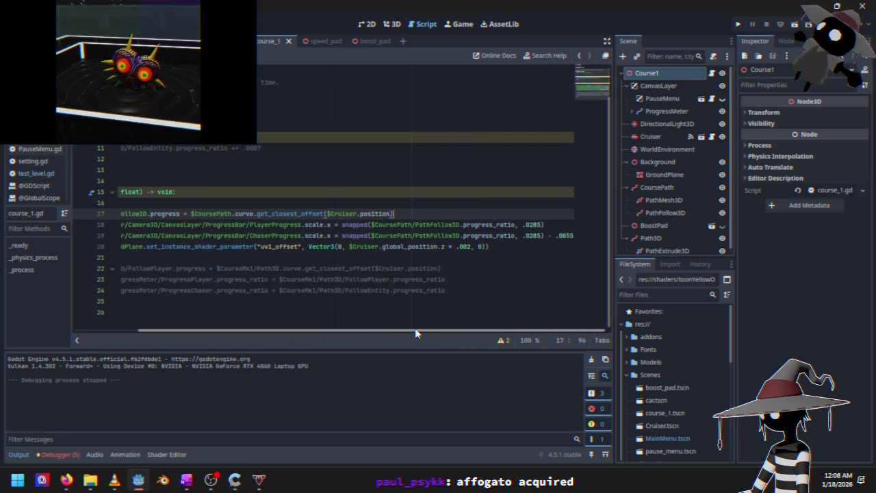
{"action": "scroll", "coordinate": [681, 226], "scroll_direction": "down", "scroll_amount": 1}
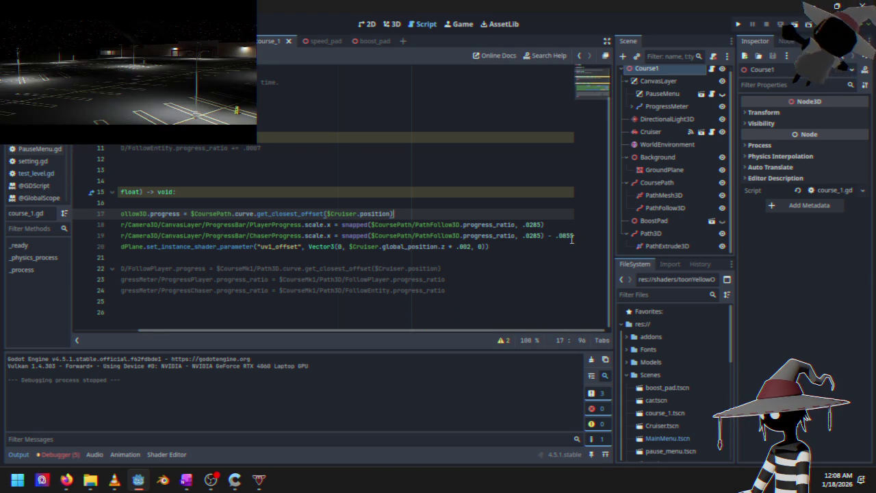
{"action": "left_click", "coordinate": [664, 248]}
{"action": "left_click", "coordinate": [658, 233]}
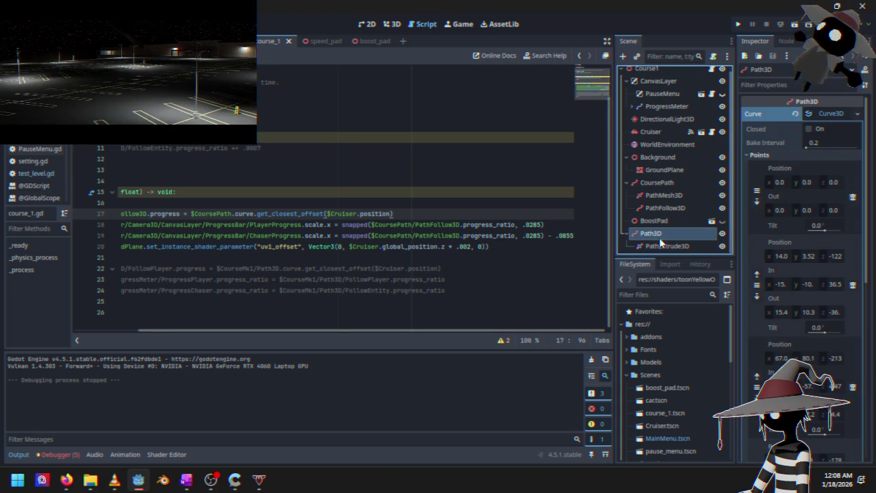
{"action": "left_click_drag", "start_coordinate": [444, 332], "coordinate": [351, 343]}
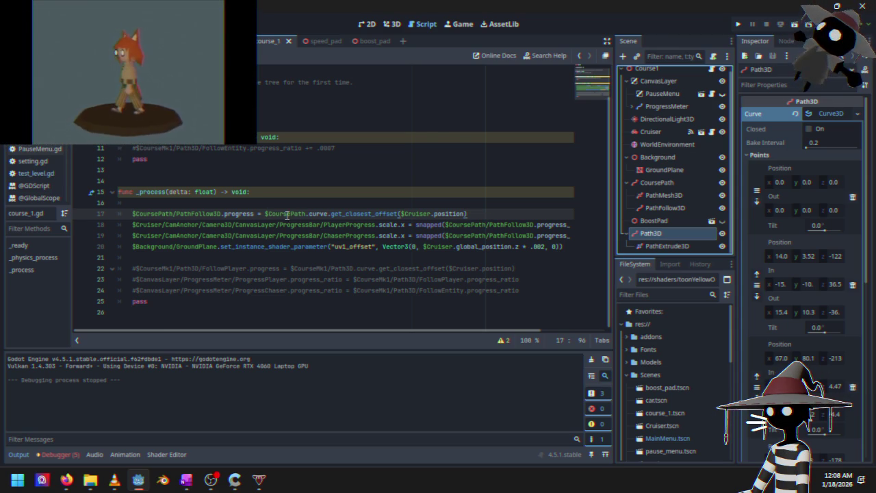
{"action": "mouse_move", "coordinate": [401, 223]}
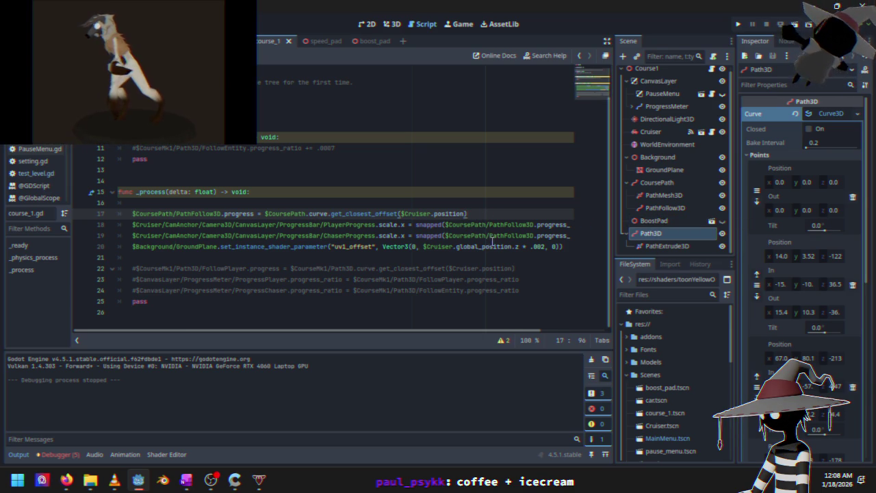
{"action": "mouse_move", "coordinate": [386, 329]}
{"action": "left_mouse_down"}
{"action": "mouse_move", "coordinate": [459, 330]}
{"action": "mouse_move", "coordinate": [328, 327]}
{"action": "left_mouse_up"}
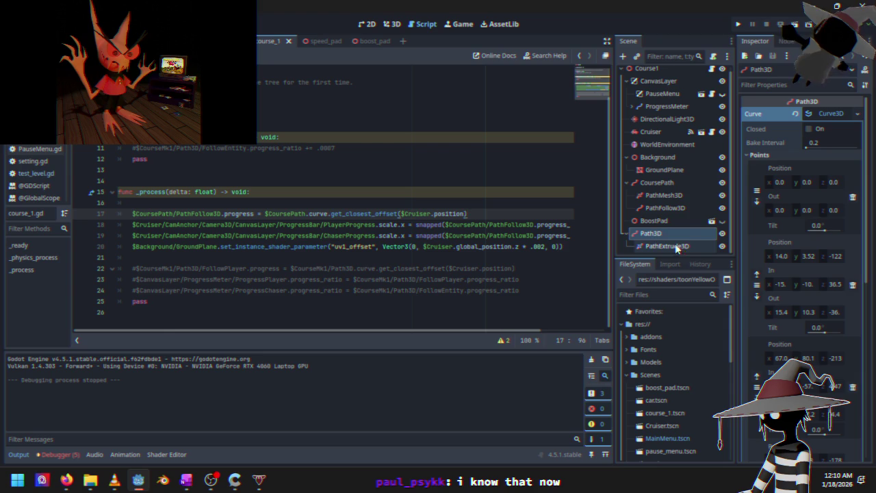
{"action": "left_click", "coordinate": [662, 197]}
- Scrub PathFollow3D's progress to 72.7 m, revert it to 0, and view the track in 3D
{"action": "left_click", "coordinate": [664, 207]}
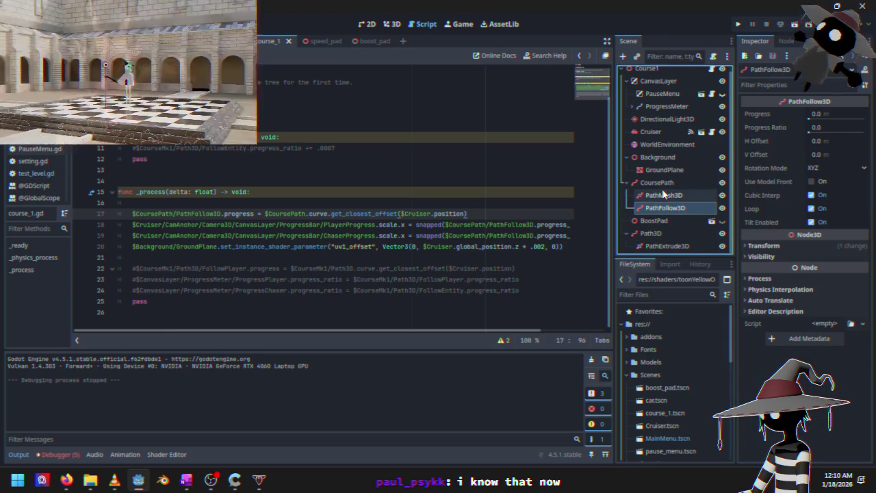
{"action": "left_click_drag", "start_coordinate": [809, 118], "coordinate": [863, 118]}
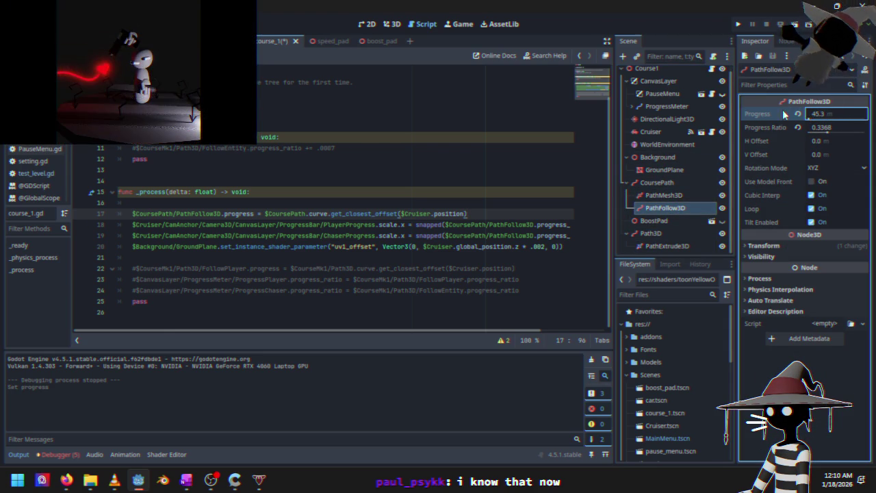
{"action": "left_click", "coordinate": [798, 113]}
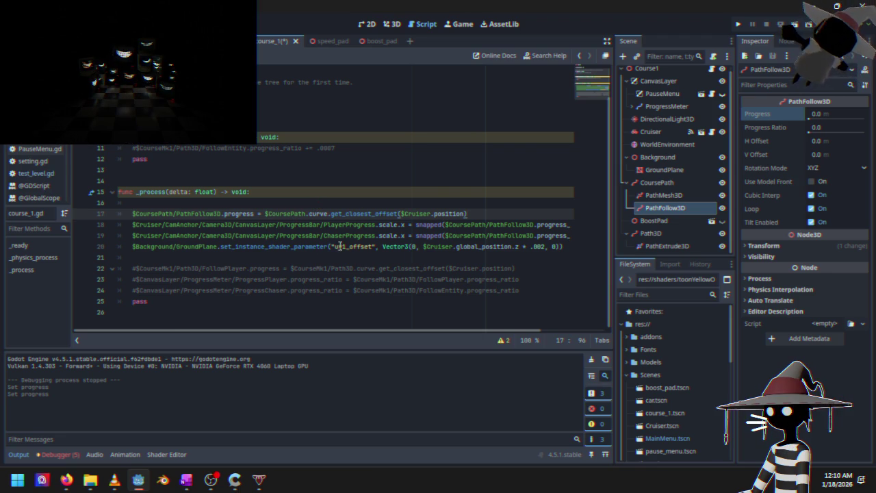
{"action": "left_click", "coordinate": [391, 26]}
{"action": "mouse_move", "coordinate": [329, 137]}
{"action": "left_mouse_down"}
{"action": "mouse_move", "coordinate": [262, 182]}
{"action": "mouse_move", "coordinate": [297, 185]}
{"action": "left_mouse_up"}
{"action": "scroll", "coordinate": [296, 185], "scroll_direction": "up", "scroll_amount": 10}
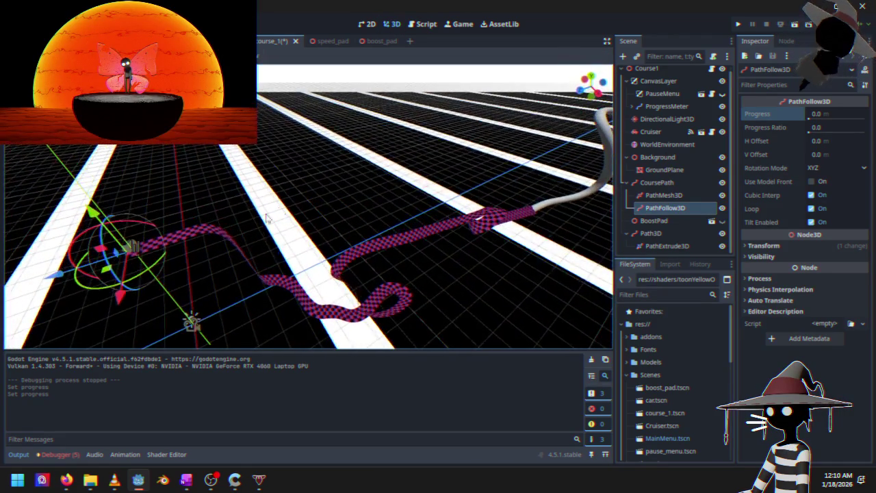
- Orbit around the checkered path and glance at the speed_pad and boost_pad scenes
{"action": "scroll", "coordinate": [212, 243], "scroll_direction": "down", "scroll_amount": 5}
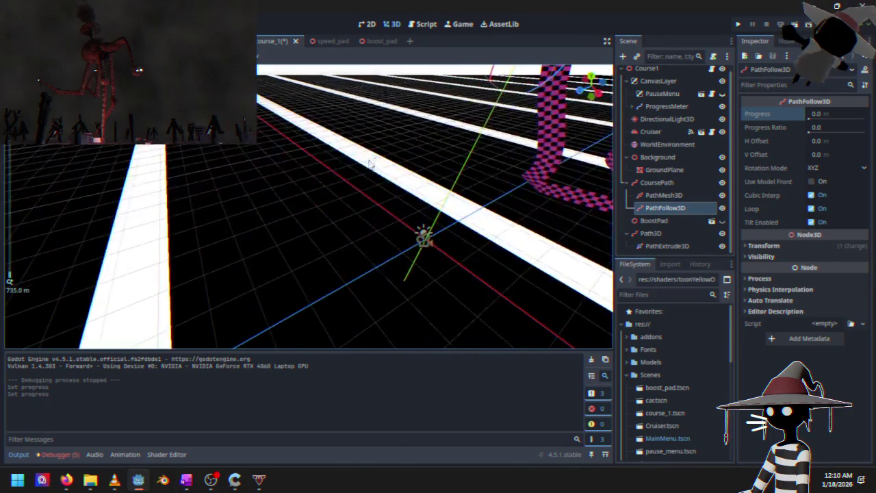
{"action": "mouse_move", "coordinate": [371, 202]}
{"action": "left_mouse_down"}
{"action": "mouse_move", "coordinate": [407, 227]}
{"action": "mouse_move", "coordinate": [360, 215]}
{"action": "left_mouse_up"}
{"action": "left_click", "coordinate": [332, 42]}
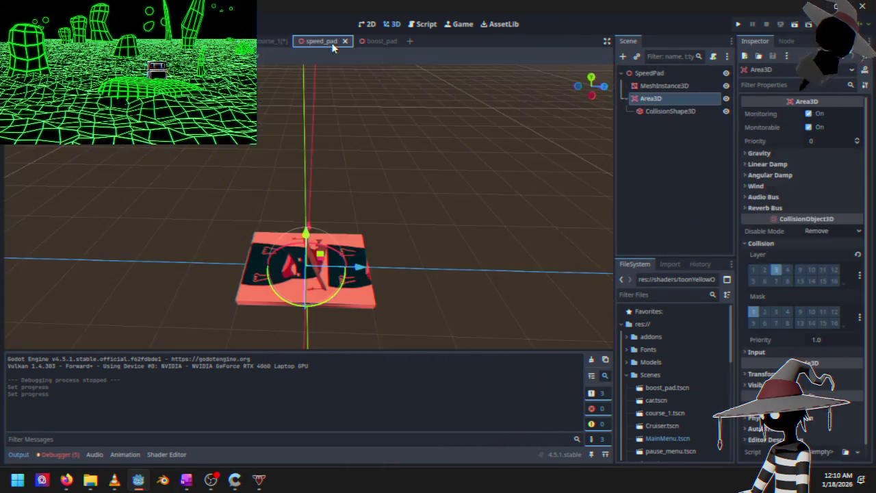
{"action": "left_click", "coordinate": [374, 39]}
{"action": "left_click", "coordinate": [272, 43]}
- Back in course_1, frame PathFollow3D and scrub its progress ratio along the path
{"action": "left_click_drag", "start_coordinate": [315, 195], "coordinate": [349, 174]}
{"action": "key", "text": "f"}
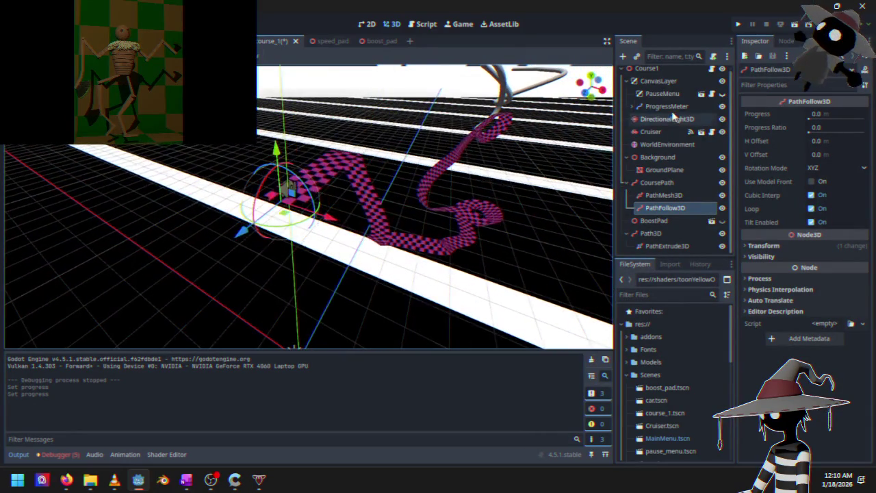
{"action": "mouse_move", "coordinate": [809, 133]}
{"action": "left_mouse_down"}
{"action": "mouse_move", "coordinate": [866, 132]}
{"action": "mouse_move", "coordinate": [809, 134]}
{"action": "left_mouse_up"}
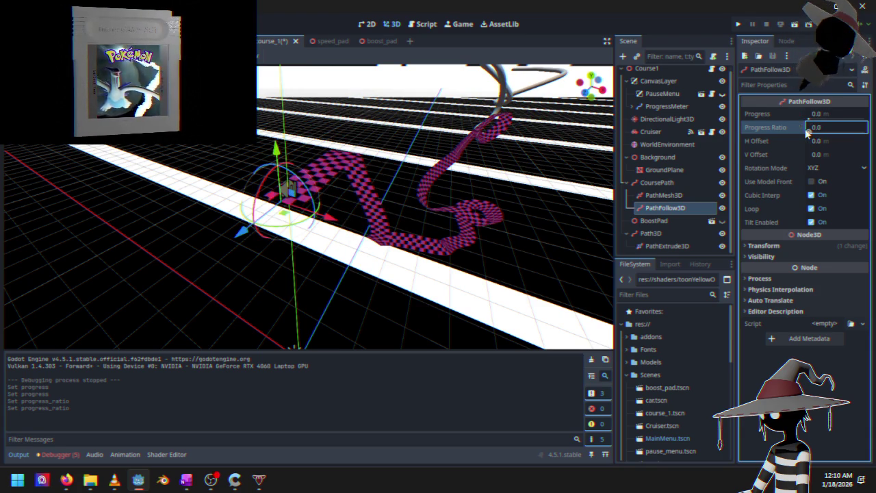
{"action": "left_click_drag", "start_coordinate": [315, 193], "coordinate": [342, 208]}
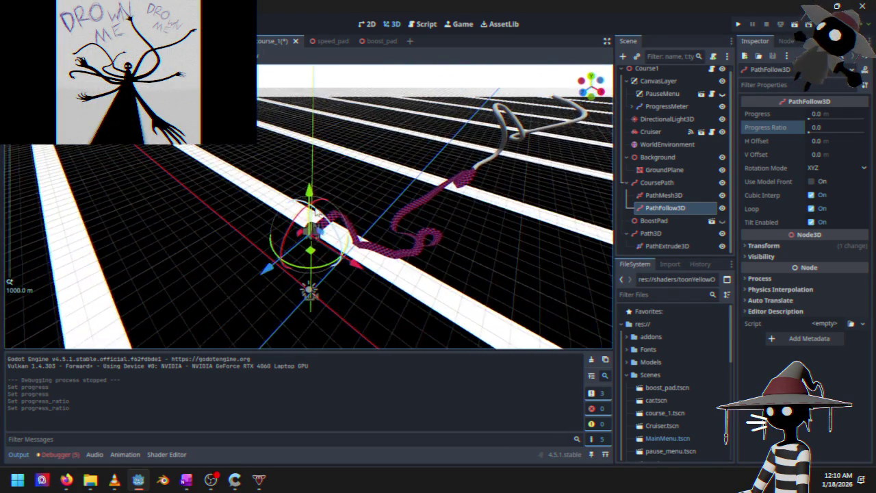
{"action": "left_click", "coordinate": [423, 24]}
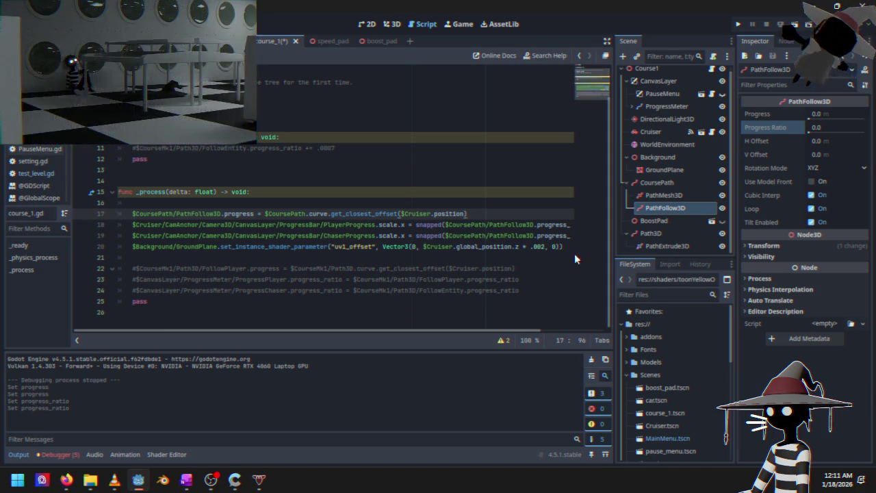
- Add print_debug($PathFollow3D.progress_ratio) on new line 22 of _process and run the project
{"action": "left_click", "coordinate": [367, 258]}
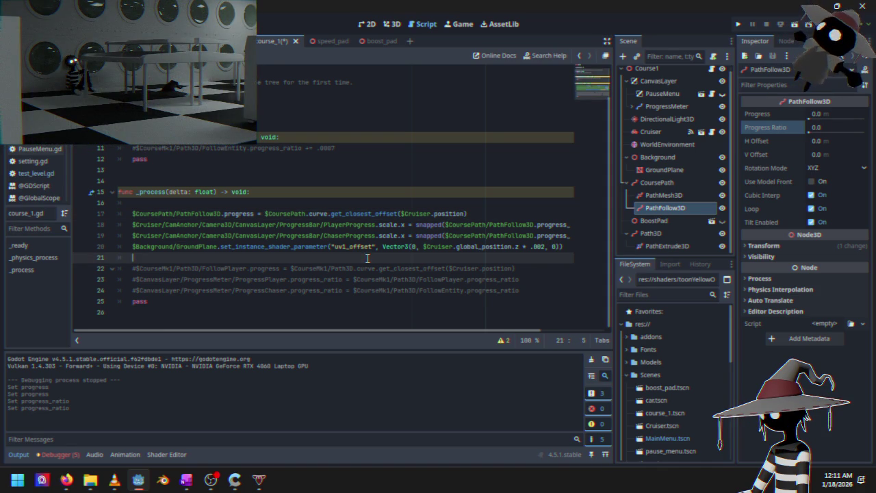
{"action": "type", "text": "pr"}
{"action": "key", "text": "BackSpace"}
{"action": "key", "text": "BackSpace"}
{"action": "key", "text": "Return"}
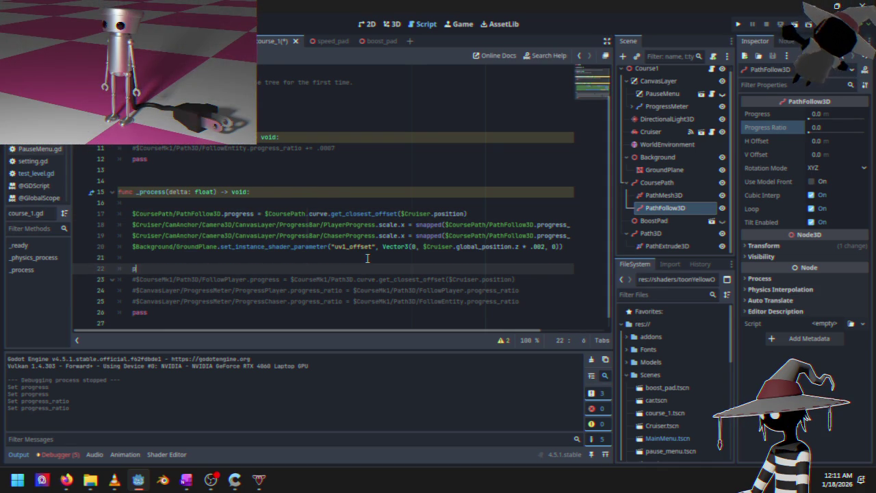
{"action": "type", "text": "rint"}
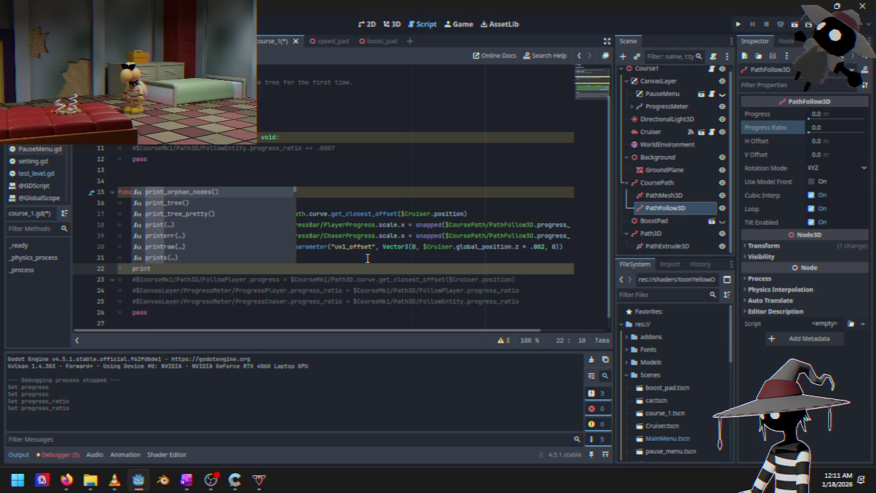
{"action": "type", "text": "_debug"}
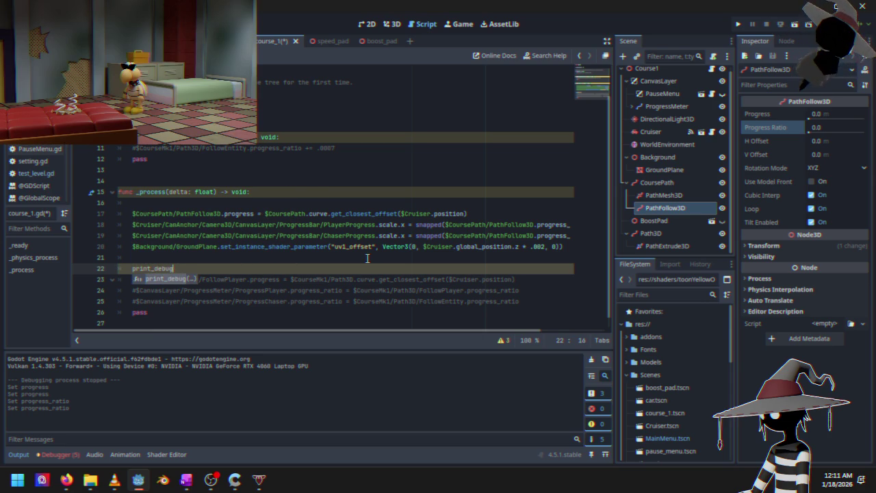
{"action": "key", "text": "Return"}
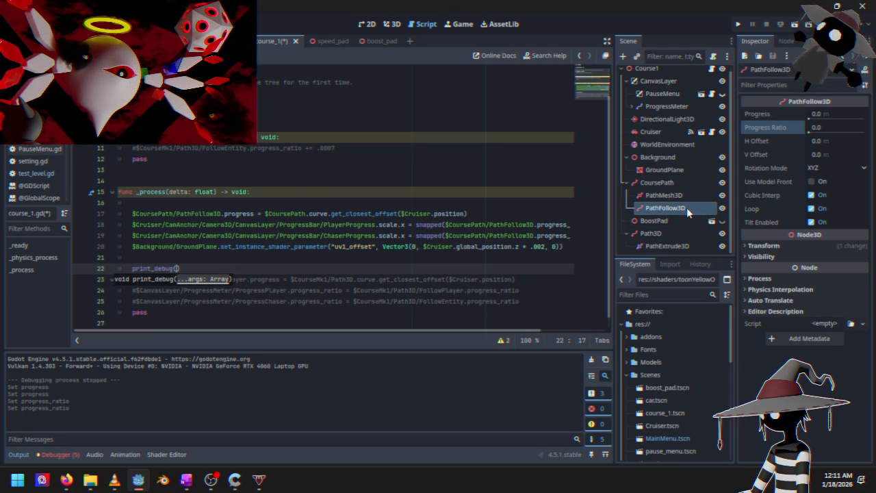
{"action": "mouse_move", "coordinate": [682, 213]}
{"action": "left_mouse_down"}
{"action": "mouse_move", "coordinate": [561, 204]}
{"action": "mouse_move", "coordinate": [212, 276]}
{"action": "mouse_move", "coordinate": [178, 268]}
{"action": "left_mouse_up"}
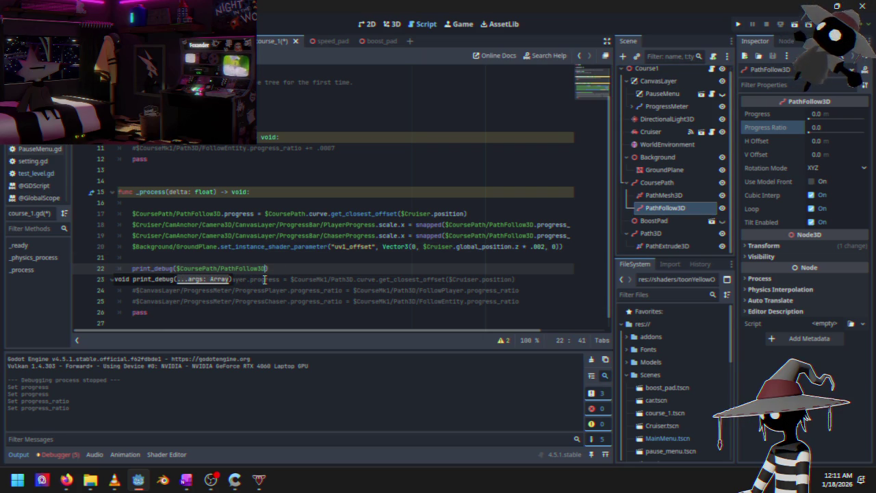
{"action": "type", "text": ".progre"}
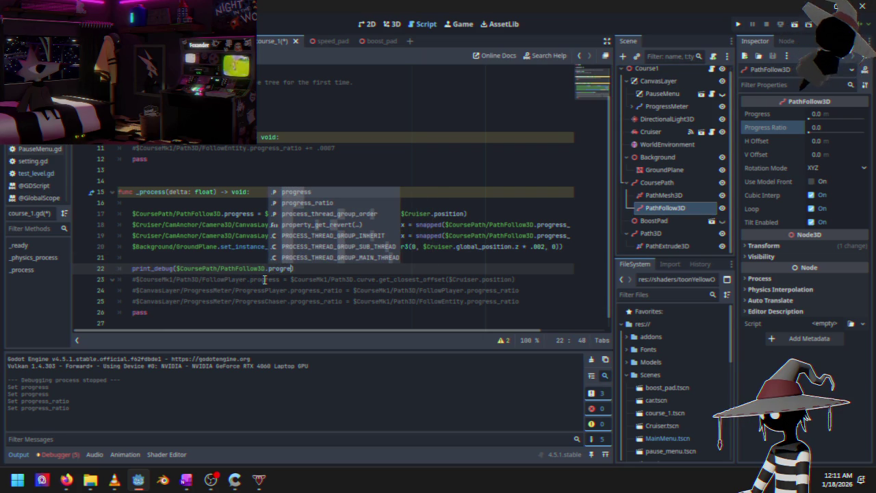
{"action": "key", "text": "Down"}
{"action": "key", "text": "Return"}
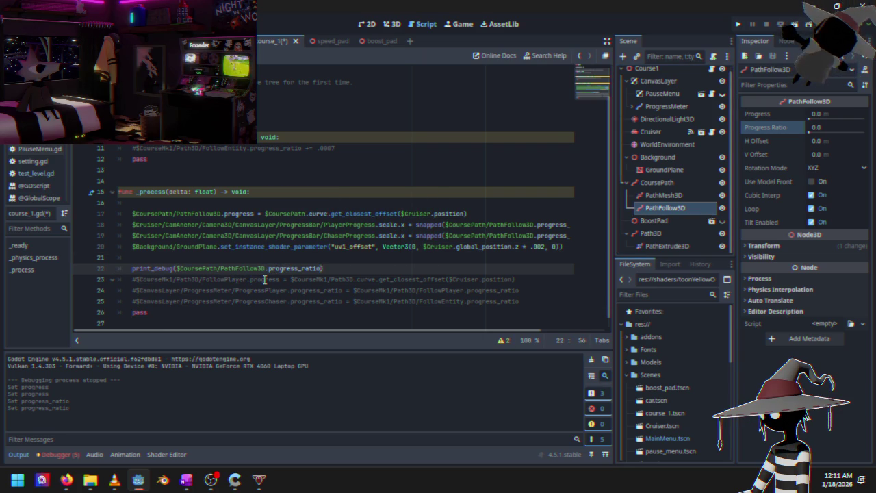
{"action": "left_click", "coordinate": [738, 24]}
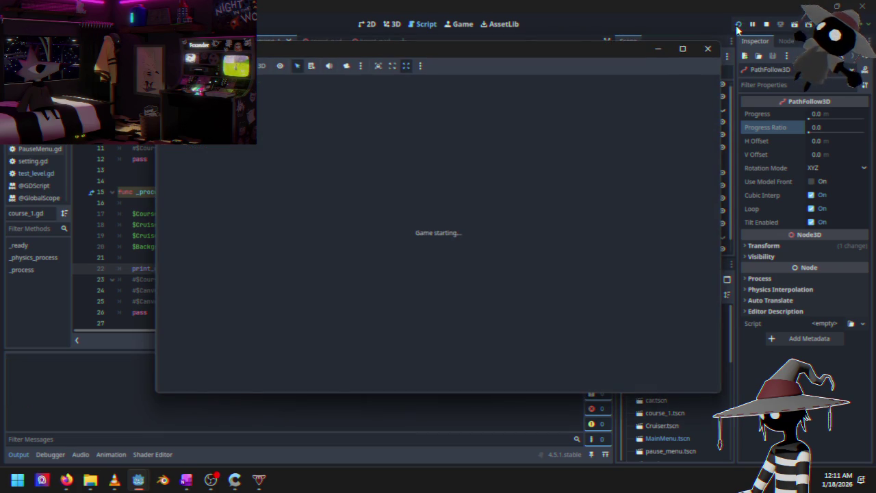
- Race Course 1 in Time Trials, pause, and stop the game with progress_ratio logging 1.0
{"action": "key", "text": "Down"}
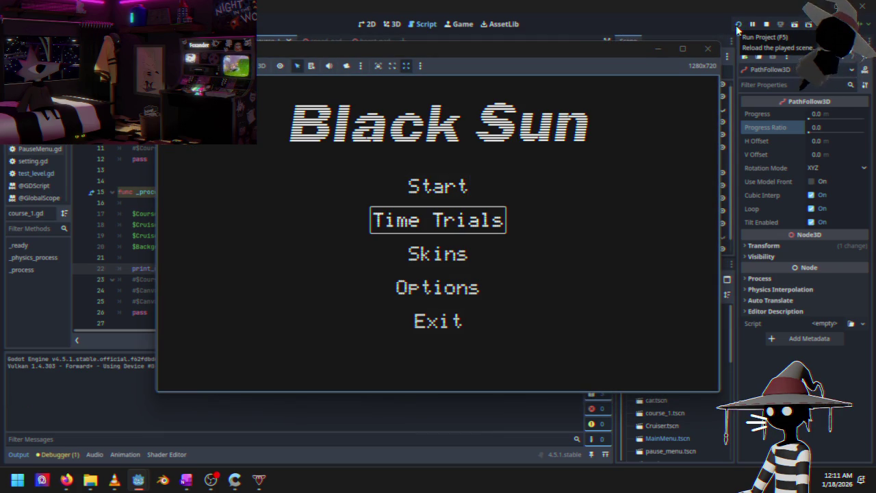
{"action": "key", "text": "Return"}
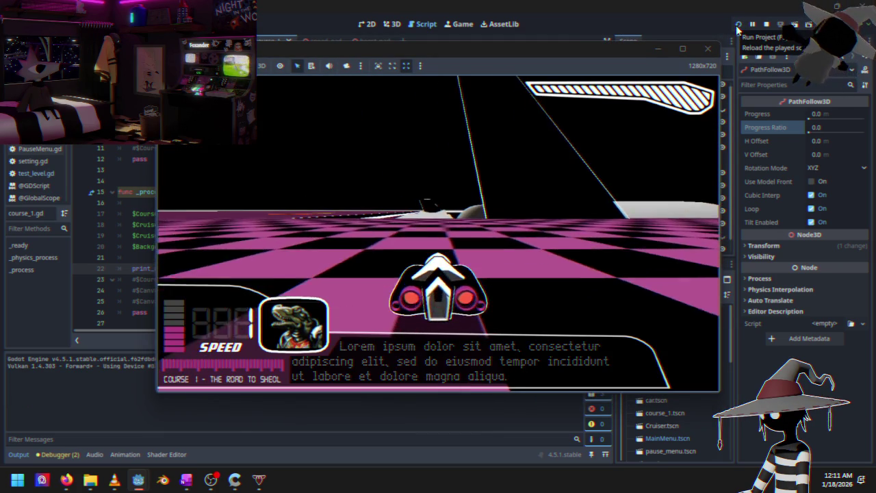
{"action": "key", "text": "Escape"}
{"action": "key", "text": "Down"}
{"action": "key", "text": "Down"}
{"action": "key", "text": "Return"}
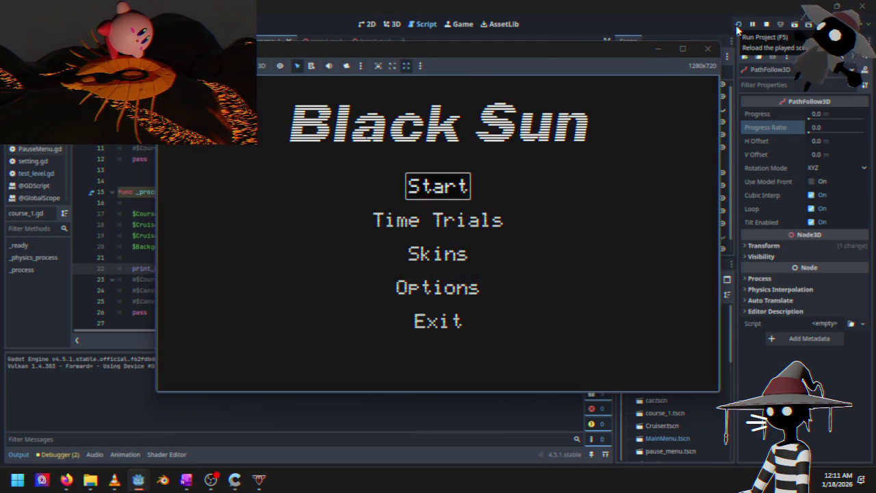
{"action": "key", "text": "Return"}
{"action": "key", "text": "Up"}
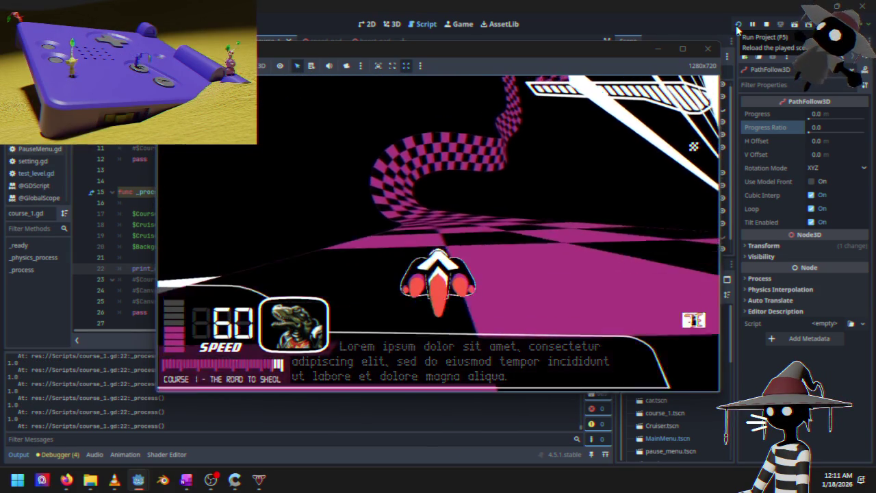
{"action": "key", "text": "Escape"}
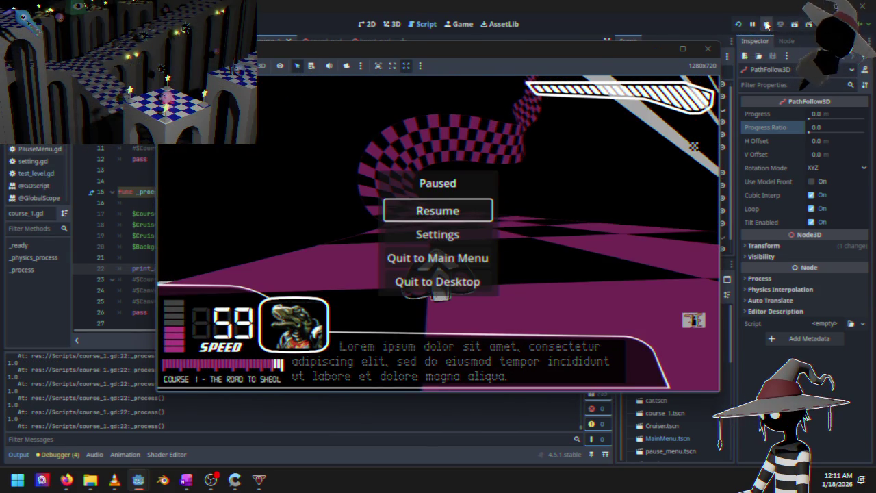
{"action": "left_click", "coordinate": [766, 24]}
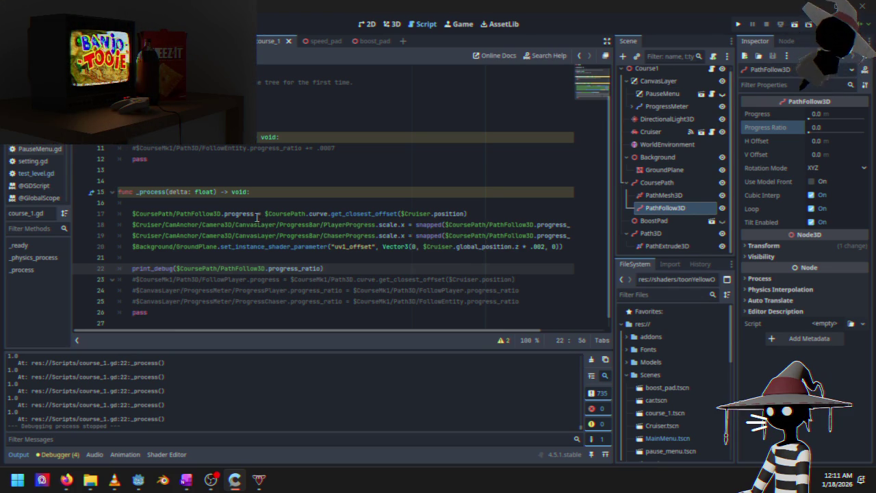
{"action": "mouse_move", "coordinate": [271, 222]}
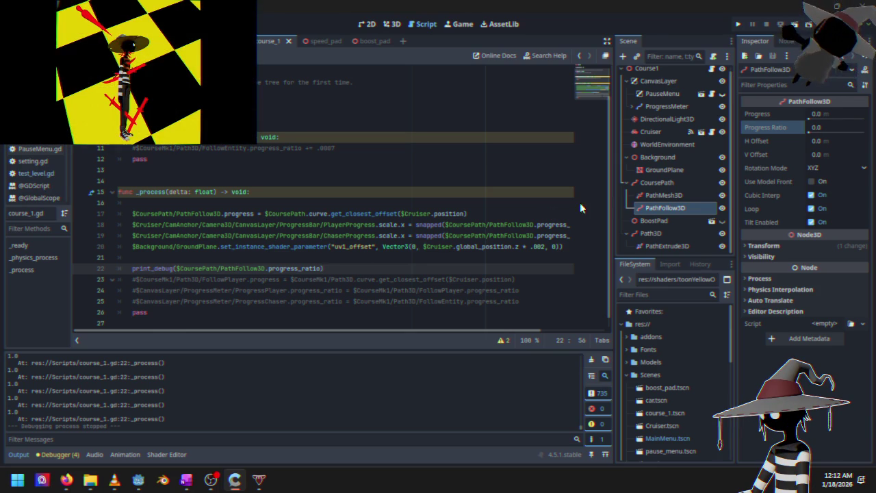
{"action": "left_click", "coordinate": [691, 183]}
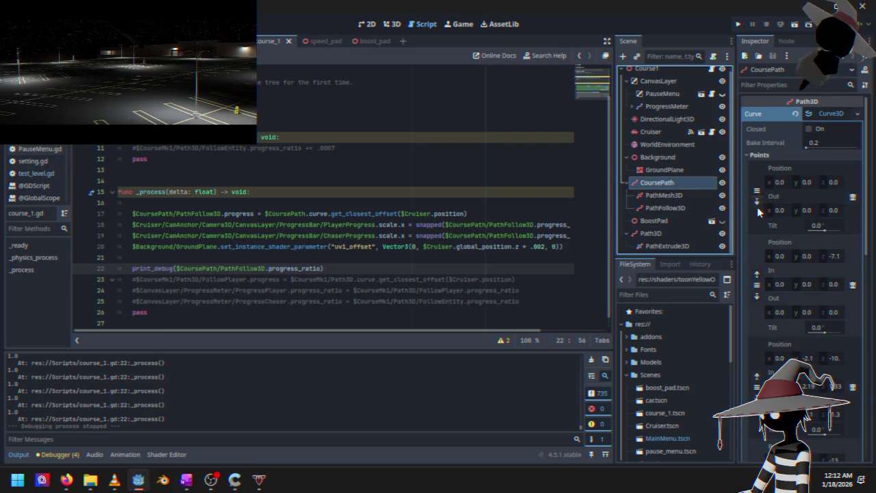
- Scroll through CoursePath's Curve3D points, then select line 17's get_closest_offset expression
{"action": "scroll", "coordinate": [757, 207], "scroll_direction": "down", "scroll_amount": 4}
{"action": "scroll", "coordinate": [757, 238], "scroll_direction": "down", "scroll_amount": 1}
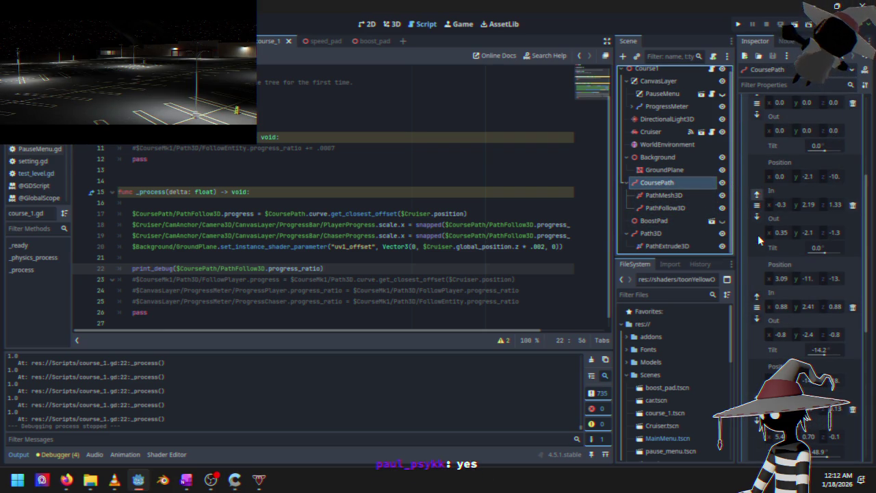
{"action": "scroll", "coordinate": [759, 235], "scroll_direction": "up", "scroll_amount": 5}
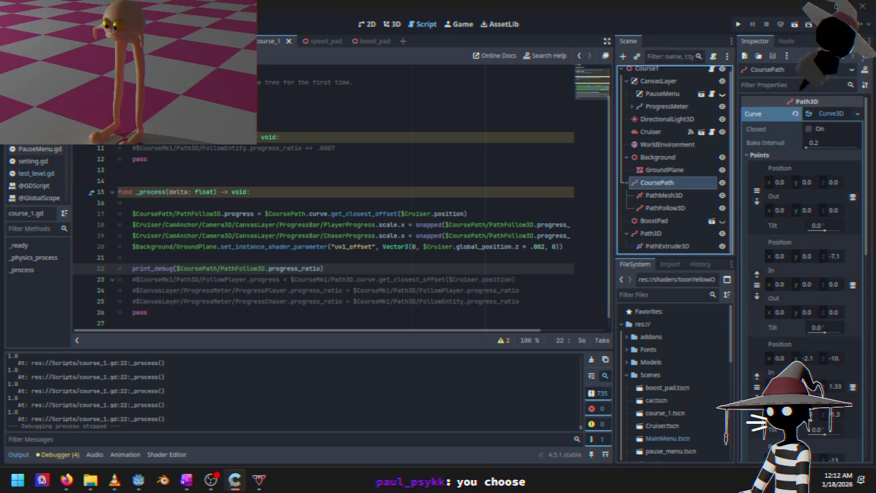
{"action": "mouse_move", "coordinate": [263, 265]}
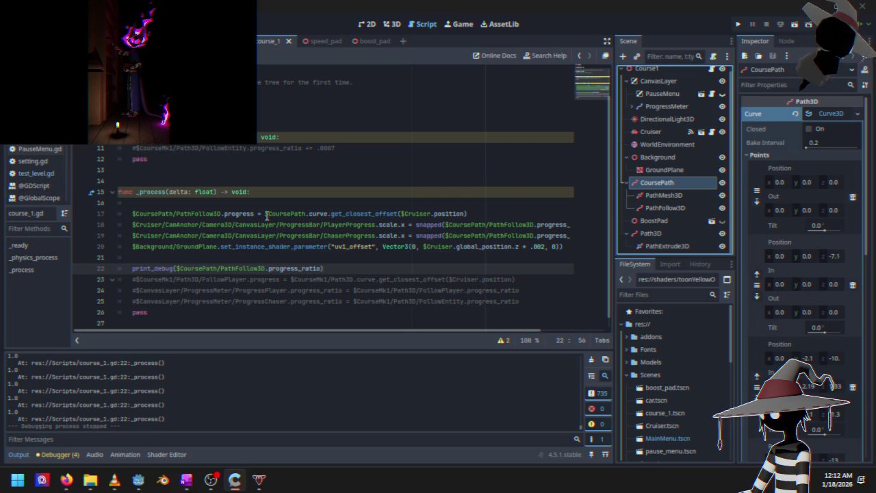
{"action": "left_click_drag", "start_coordinate": [265, 214], "coordinate": [470, 214]}
{"action": "key", "text": "ctrl+c"}
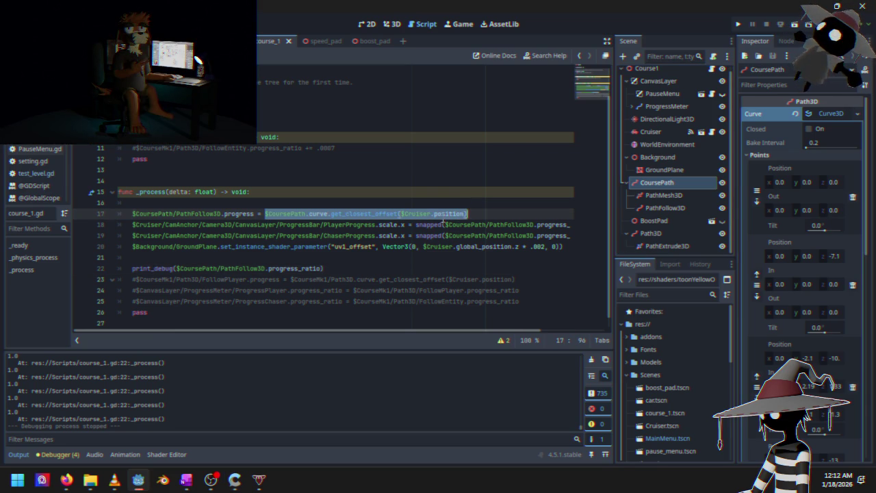
- Paste the closest-offset expression over progress_ratio in line 22's print_debug and rerun the game
{"action": "left_click", "coordinate": [179, 271]}
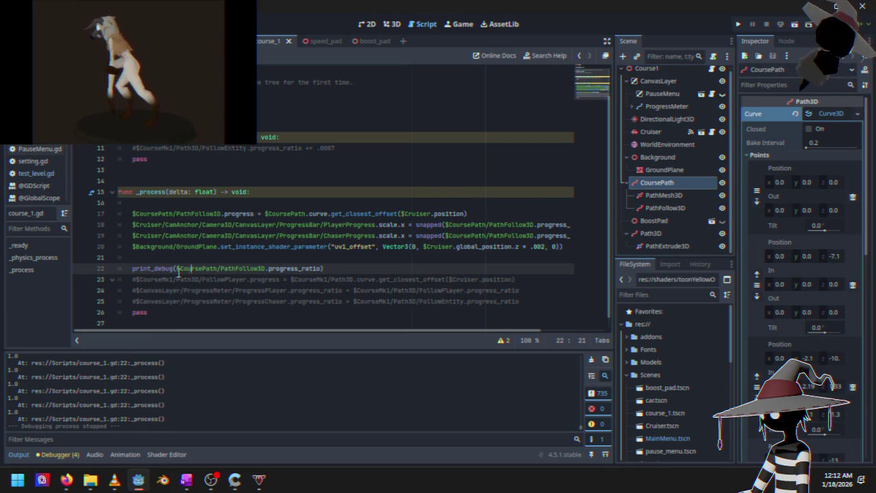
{"action": "left_click_drag", "start_coordinate": [177, 270], "coordinate": [320, 266]}
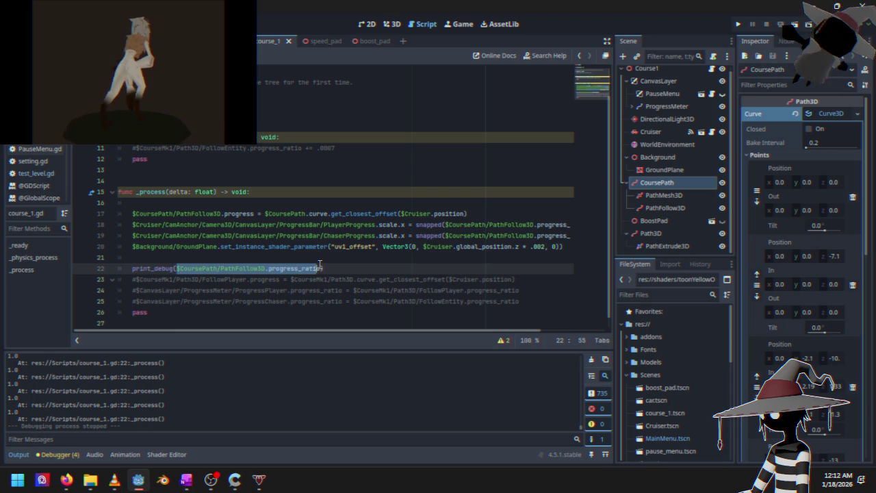
{"action": "key", "text": "ctrl+v"}
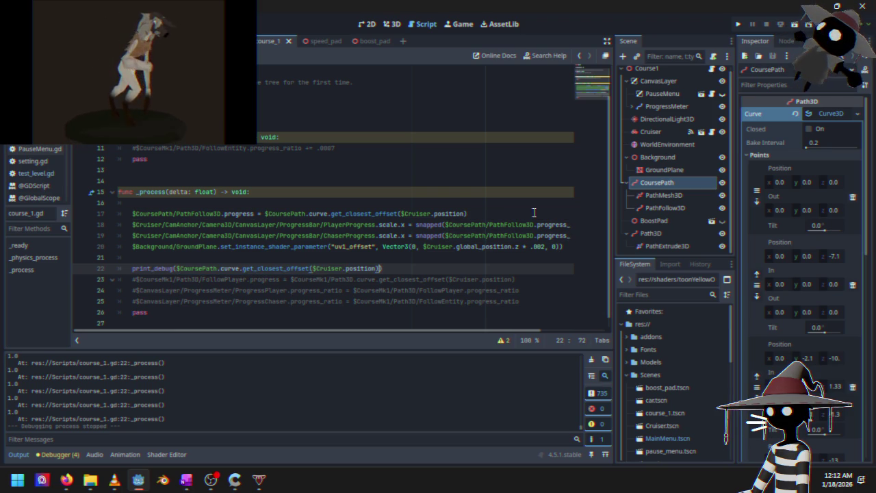
{"action": "left_click", "coordinate": [737, 25]}
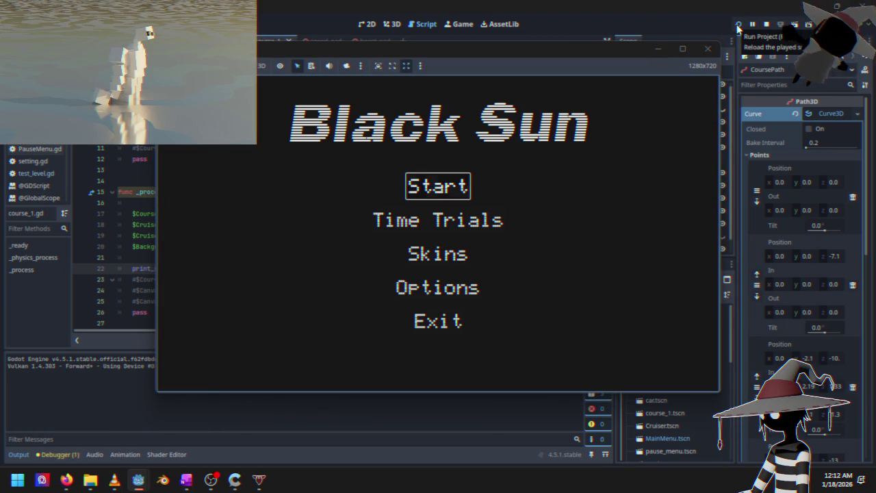
- Start Course 1, accelerate, and stop the game once closest offsets near 103.4 are logged
{"action": "key", "text": "Return"}
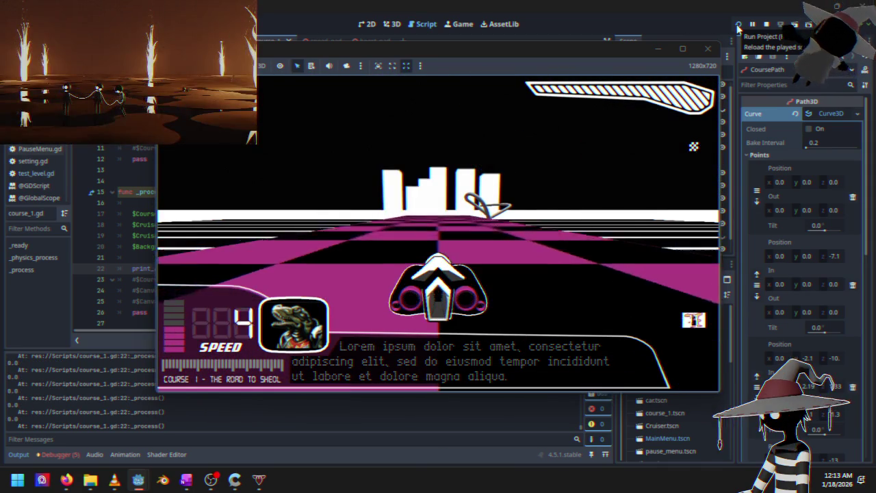
{"action": "key", "text": "Up"}
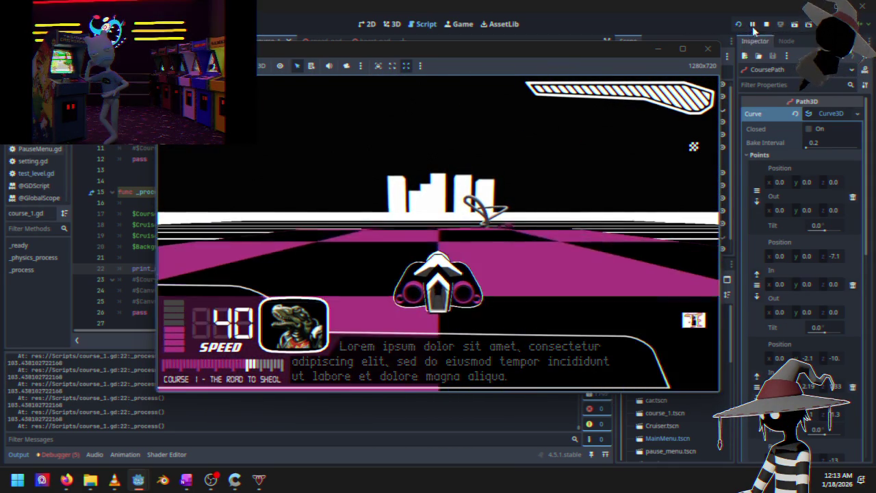
{"action": "left_click", "coordinate": [765, 24]}
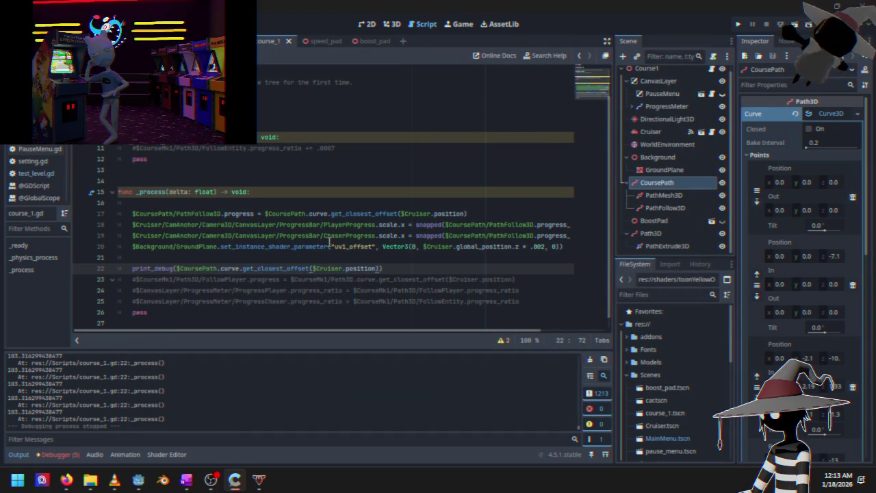
{"action": "left_click", "coordinate": [310, 214]}
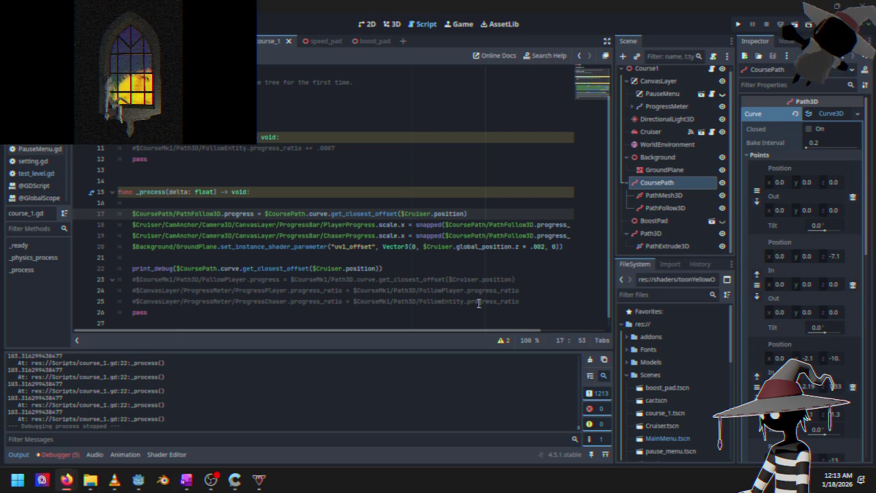
{"action": "left_click", "coordinate": [369, 215]}
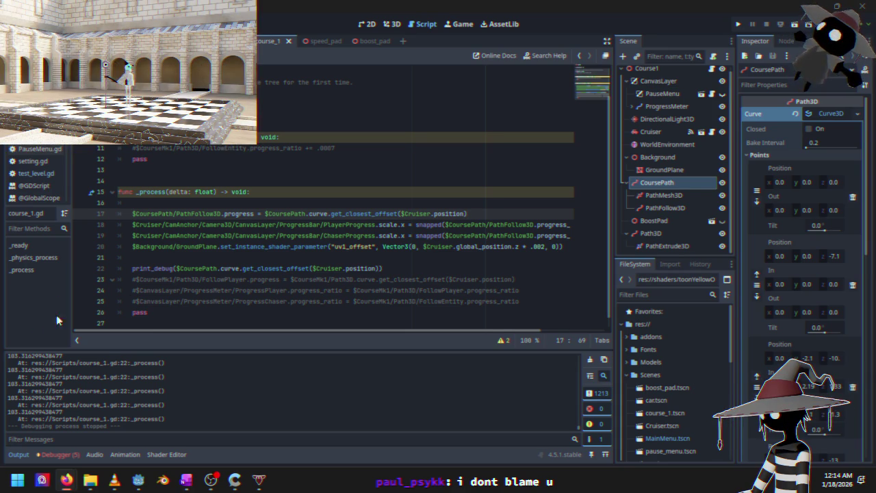
- Change $CoursePath to $Path3D in line 22's print_debug call and launch the game
{"action": "left_click", "coordinate": [437, 258]}
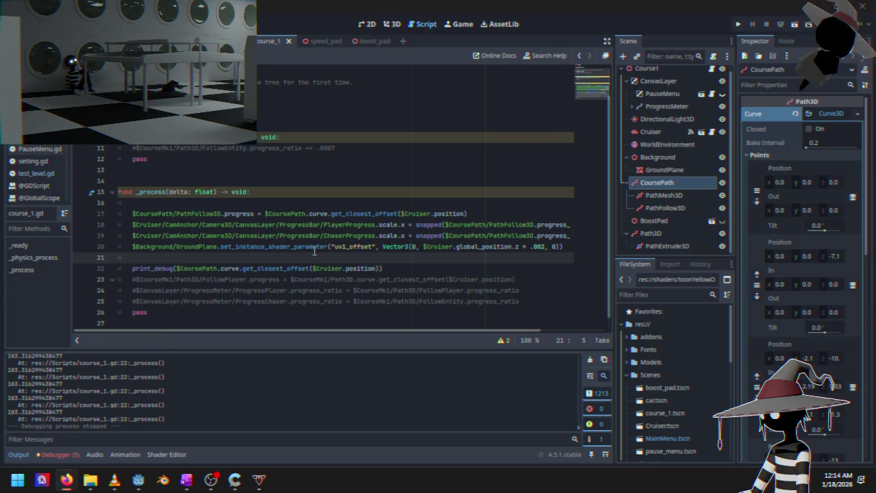
{"action": "left_click", "coordinate": [263, 270]}
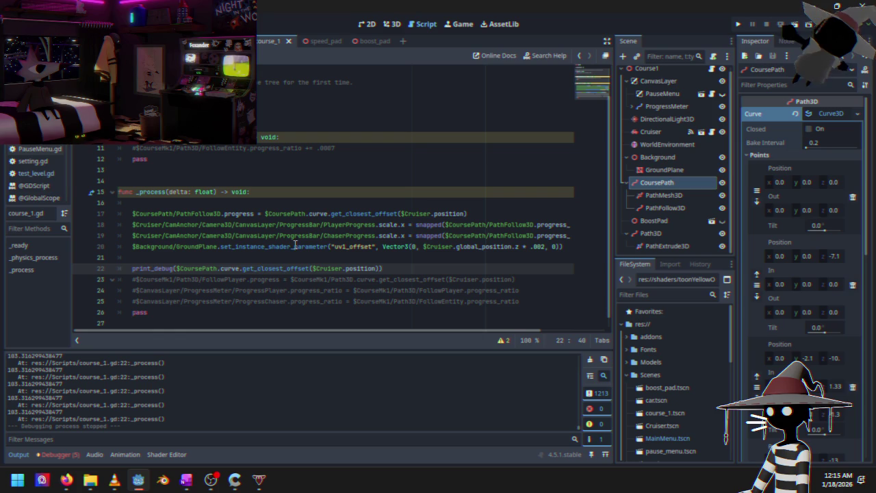
{"action": "left_click", "coordinate": [220, 268]}
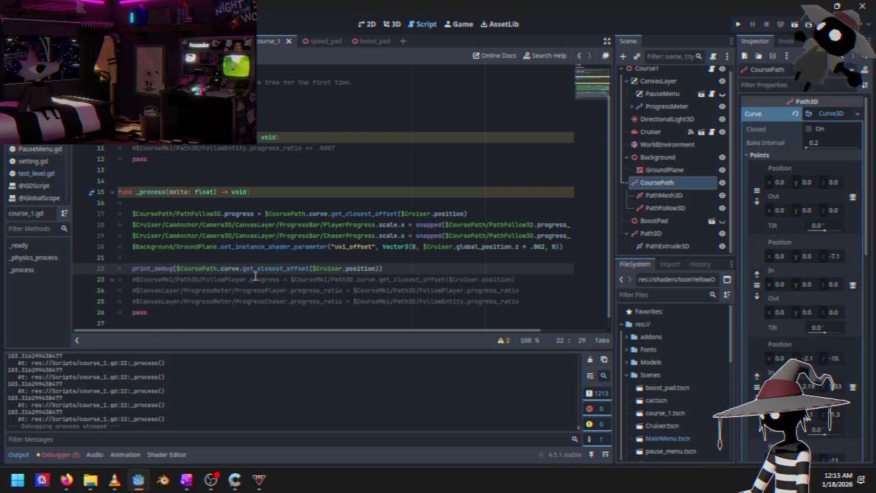
{"action": "key", "text": "BackSpace"}
{"action": "key", "text": "BackSpace"}
{"action": "key", "text": "BackSpace"}
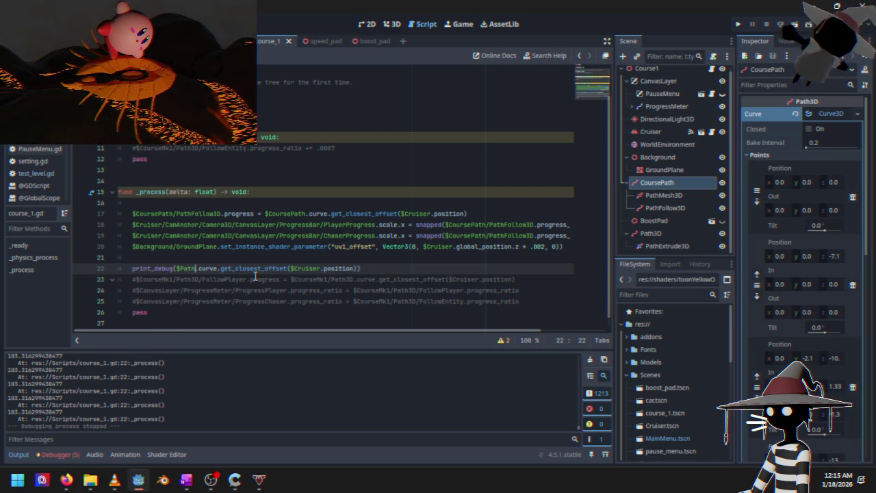
{"action": "type", "text": "3D"}
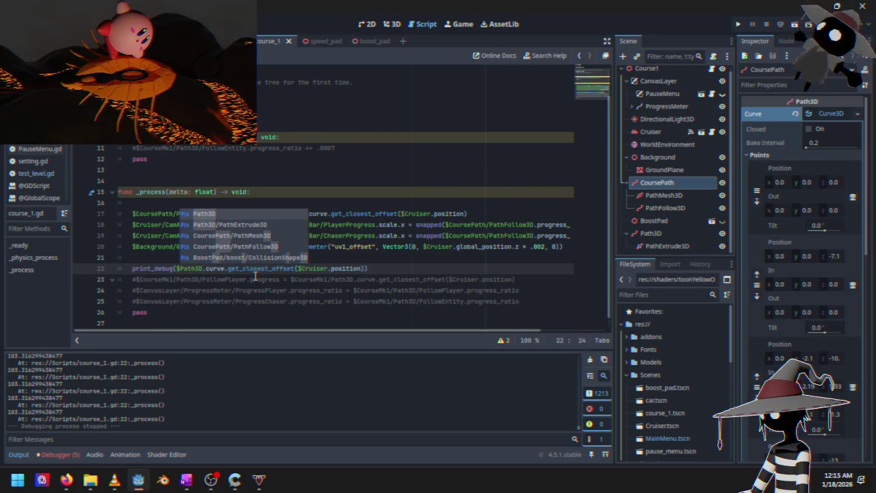
{"action": "left_click", "coordinate": [374, 269]}
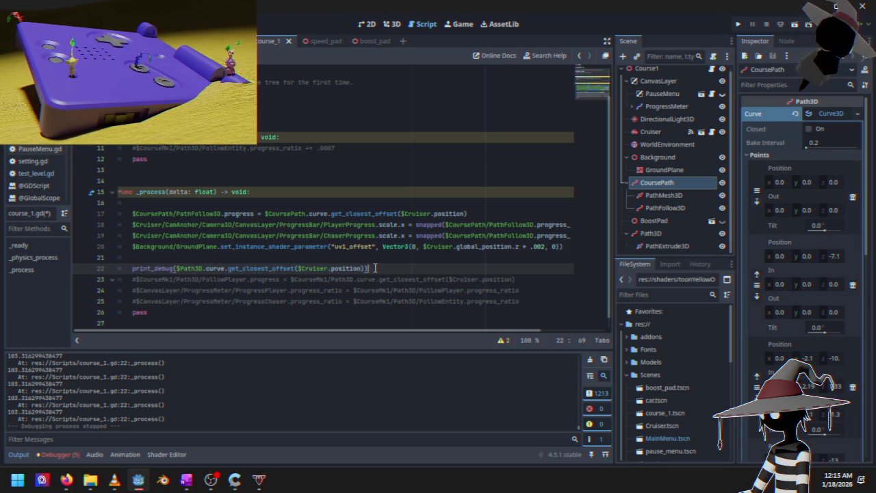
{"action": "left_click", "coordinate": [739, 24]}
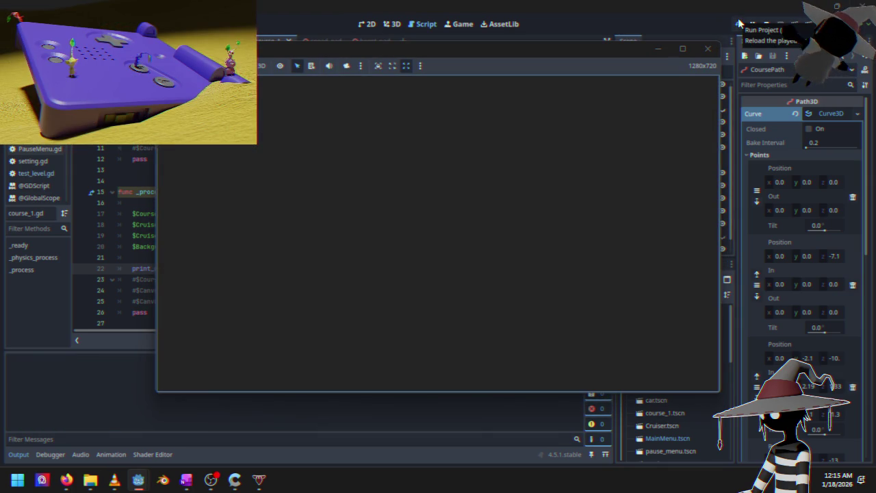
- Test-drive course 1 up to speed 60, pause and stop it, and return to line 22's get_closest_offset call
{"action": "key", "text": "Return"}
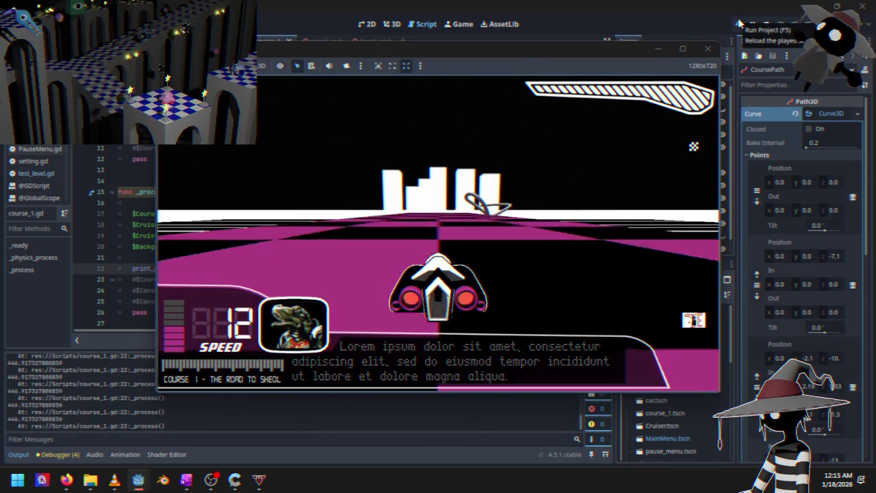
{"action": "key", "text": "Up"}
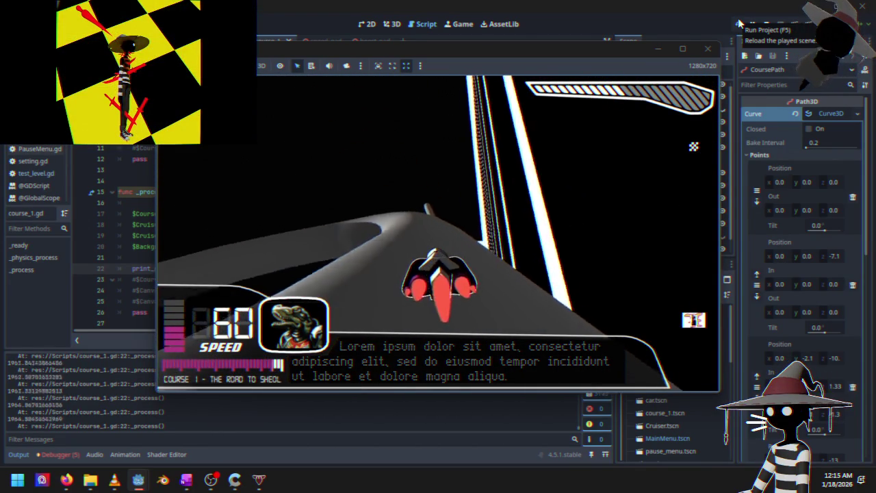
{"action": "key", "text": "Escape"}
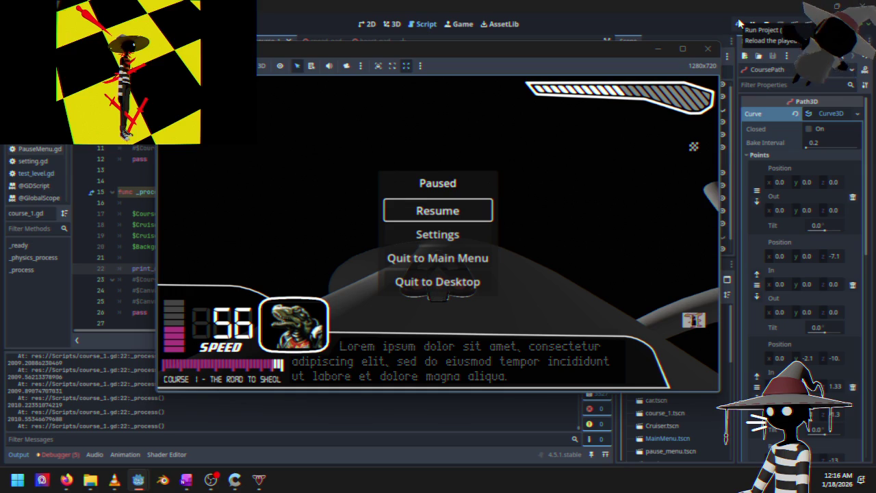
{"action": "left_click", "coordinate": [464, 282]}
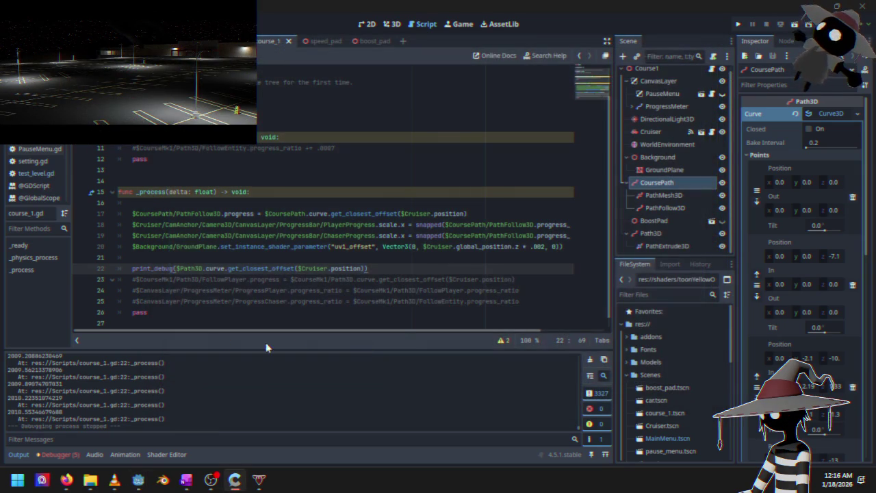
{"action": "left_click", "coordinate": [266, 269]}
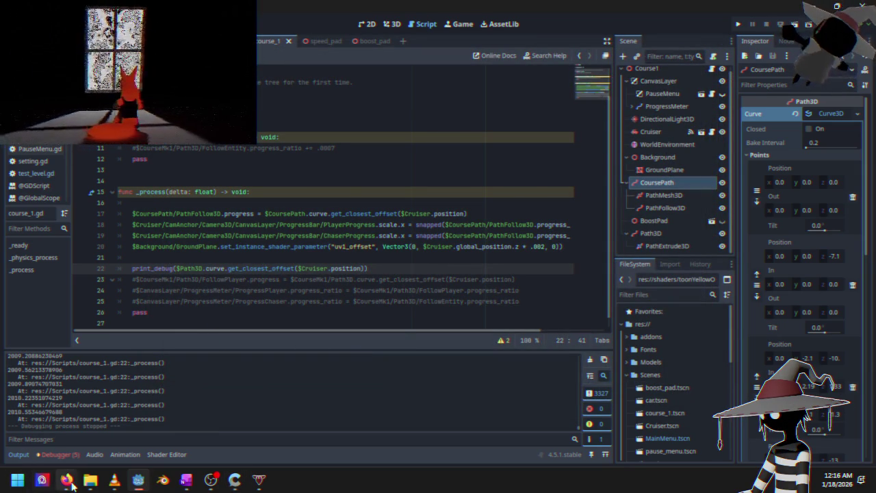
- Search the Godot docs in Firefox for path3d and open the Path3D class reference
{"action": "mouse_move", "coordinate": [66, 479]}
{"action": "left_click", "coordinate": [182, 418]}
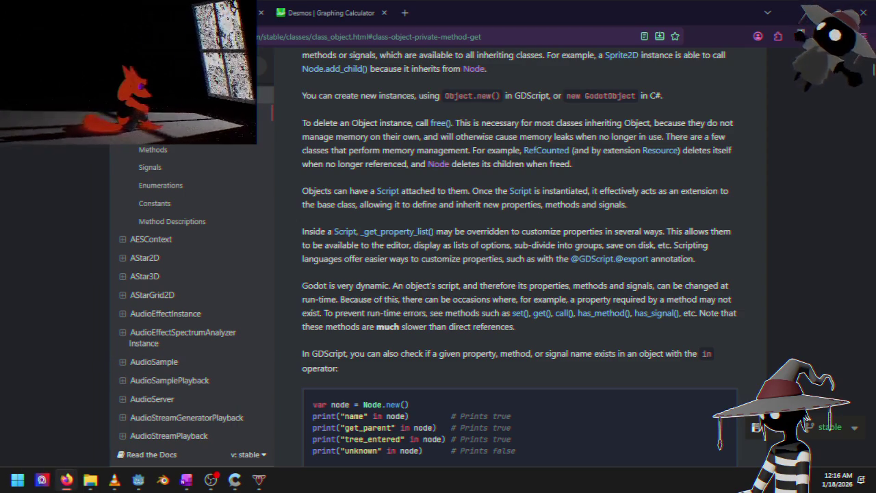
{"action": "type", "text": "path3d"}
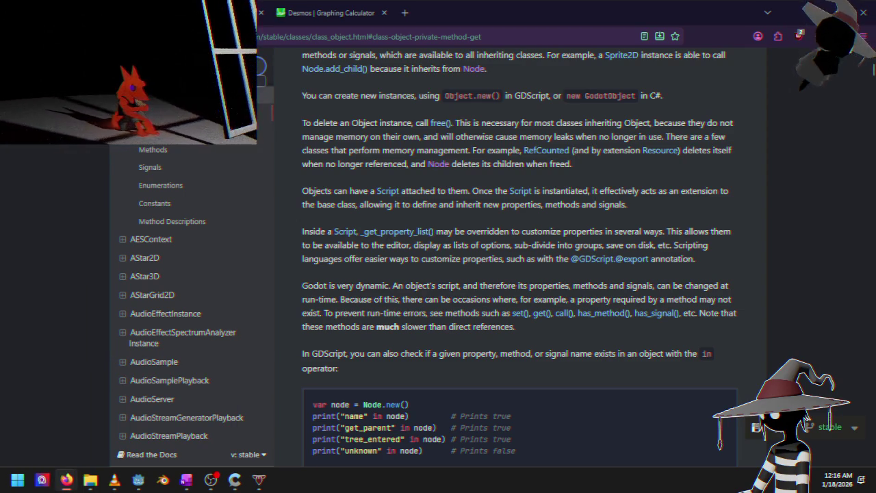
{"action": "key", "text": "Return"}
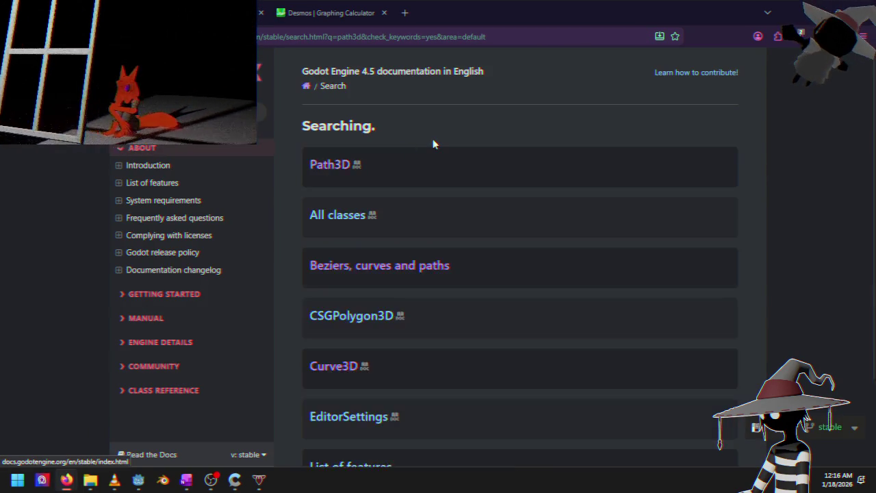
{"action": "left_click", "coordinate": [344, 190]}
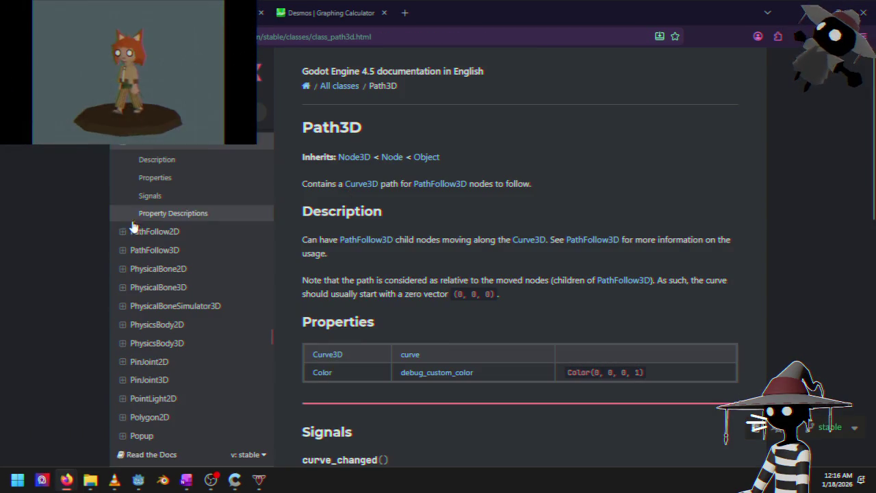
{"action": "scroll", "coordinate": [506, 210], "scroll_direction": "down", "scroll_amount": 4}
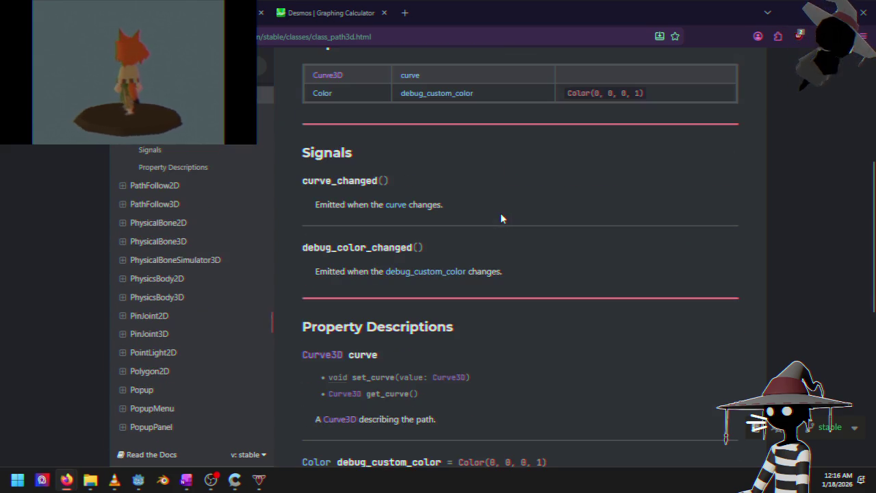
{"action": "scroll", "coordinate": [476, 199], "scroll_direction": "up", "scroll_amount": 2}
{"action": "scroll", "coordinate": [472, 203], "scroll_direction": "up", "scroll_amount": 2}
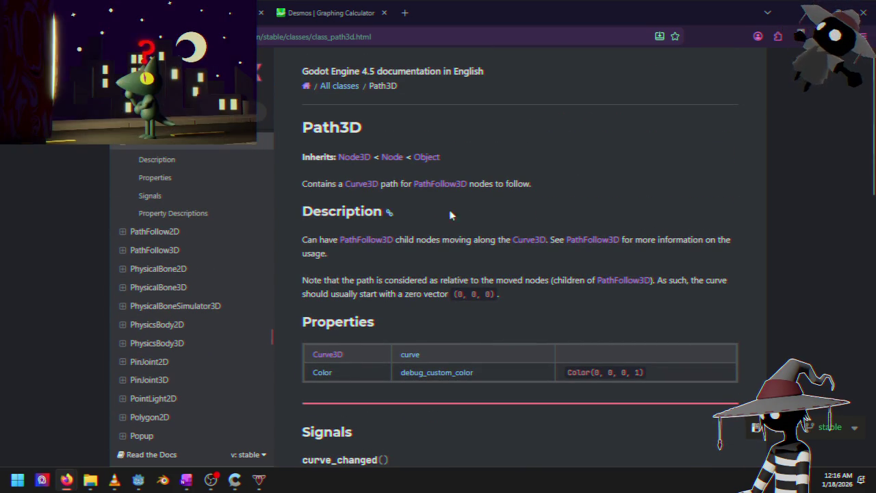
- Follow the Curve3D link to the get_closest_offset description, then minimize Firefox
{"action": "left_click", "coordinate": [376, 192]}
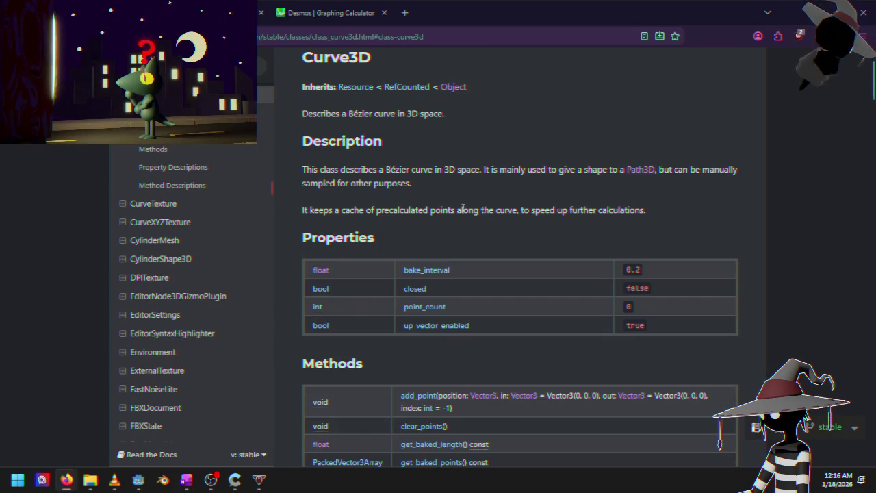
{"action": "key", "text": "alt+Left"}
{"action": "scroll", "coordinate": [440, 231], "scroll_direction": "down", "scroll_amount": 2}
{"action": "scroll", "coordinate": [447, 256], "scroll_direction": "up", "scroll_amount": 1}
{"action": "scroll", "coordinate": [410, 229], "scroll_direction": "up", "scroll_amount": 2}
{"action": "left_click", "coordinate": [358, 184]}
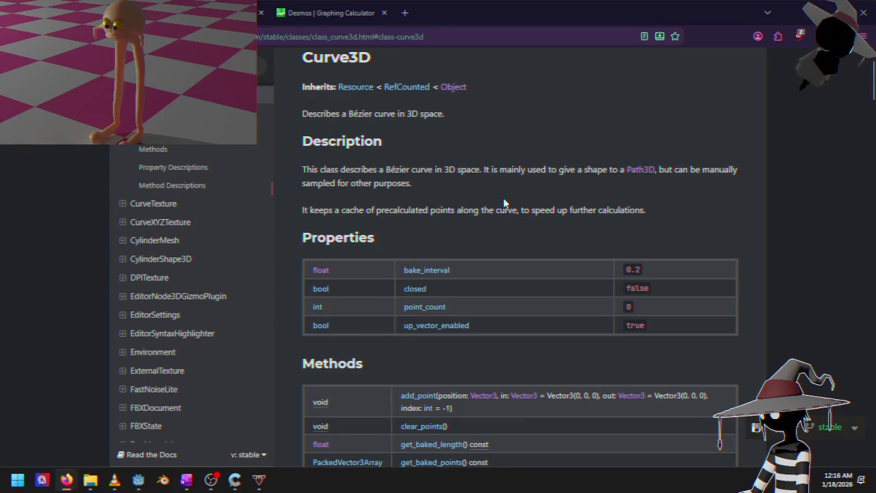
{"action": "scroll", "coordinate": [482, 223], "scroll_direction": "down", "scroll_amount": 3}
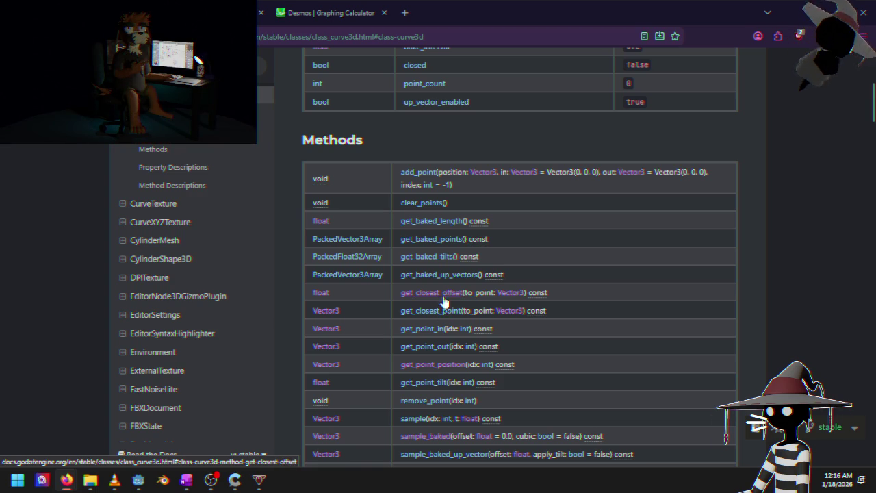
{"action": "left_click", "coordinate": [443, 295]}
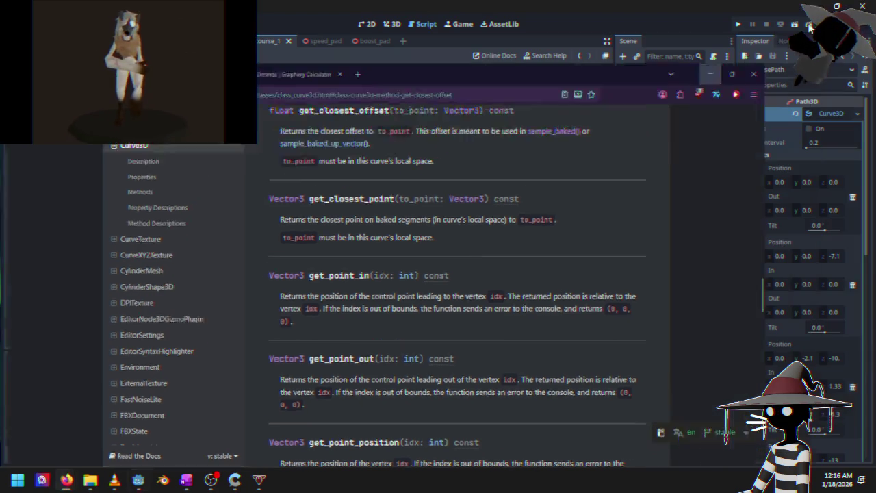
{"action": "left_click", "coordinate": [784, 6]}
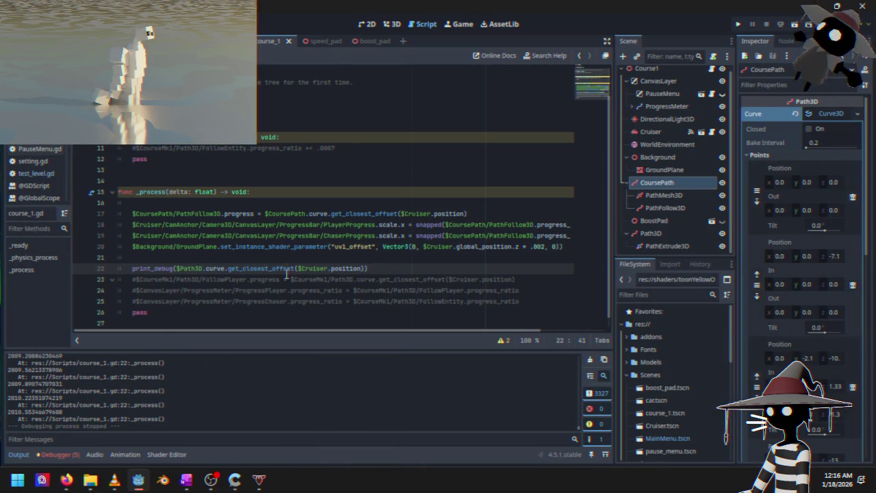
- Change line 17 to use get_closest_point, run the game and start the race
{"action": "left_click", "coordinate": [400, 214]}
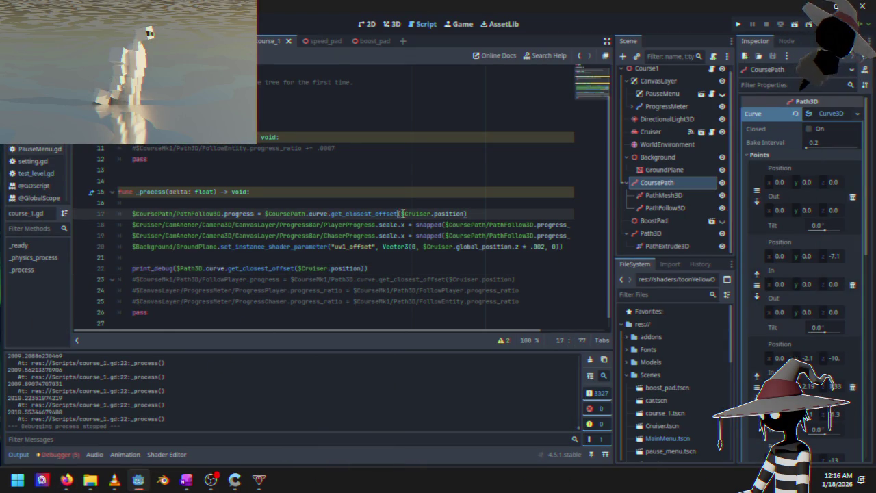
{"action": "key", "text": "BackSpace"}
{"action": "key", "text": "BackSpace"}
{"action": "key", "text": "BackSpace"}
{"action": "type", "text": "poin"}
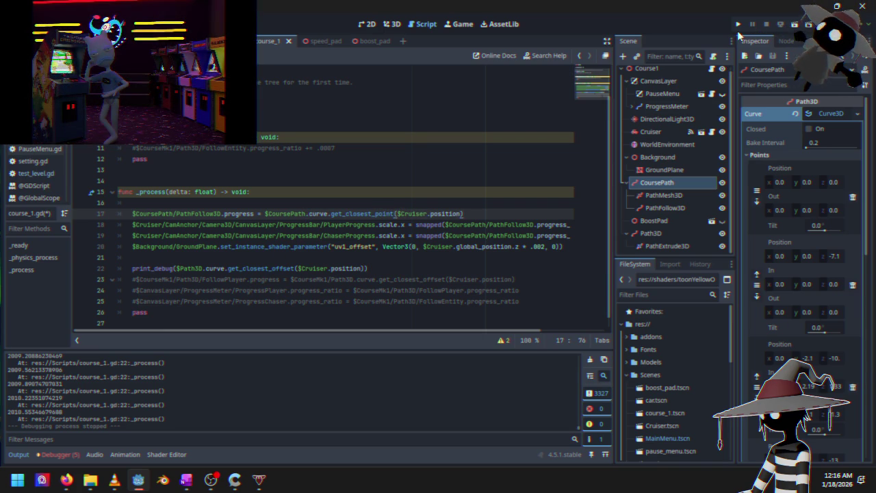
{"action": "left_click", "coordinate": [737, 26]}
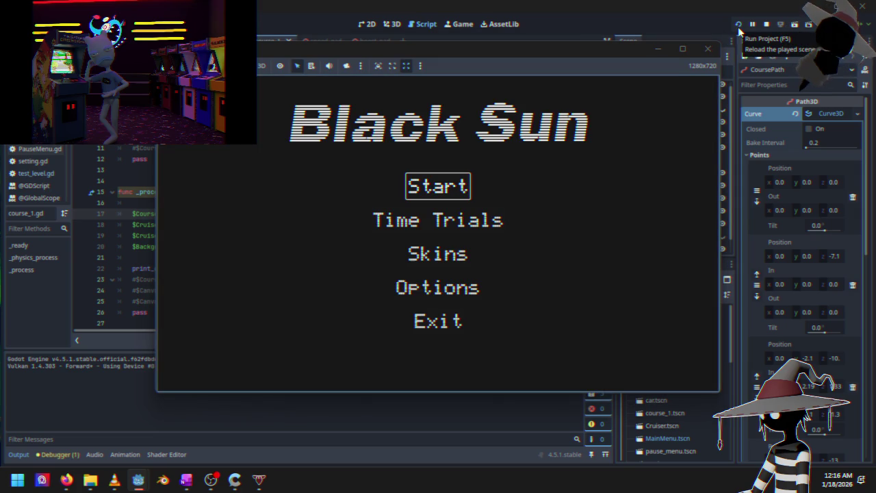
{"action": "key", "text": "Return"}
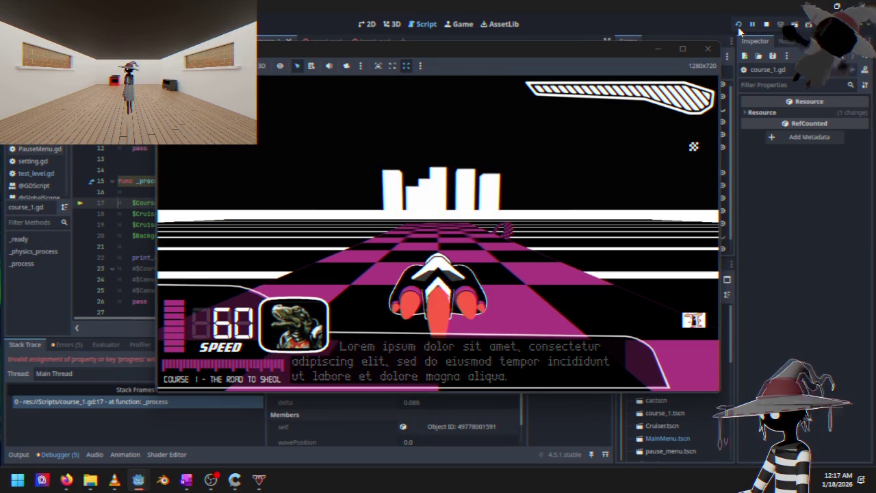
- Reposition the game window, stop it after the Vector3 progress error, and bring back the Curve3D docs
{"action": "left_click_drag", "start_coordinate": [526, 59], "coordinate": [723, 44]}
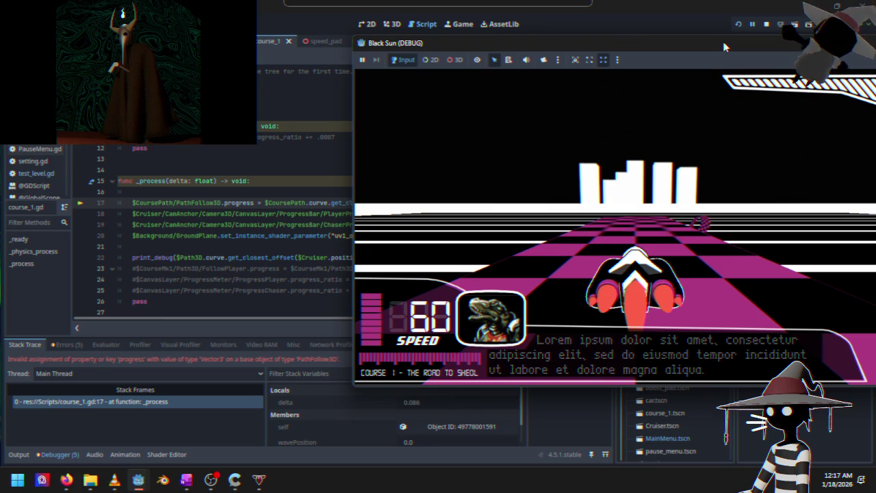
{"action": "mouse_move", "coordinate": [723, 43]}
{"action": "left_mouse_down"}
{"action": "mouse_move", "coordinate": [705, 209]}
{"action": "mouse_move", "coordinate": [612, 325]}
{"action": "mouse_move", "coordinate": [586, 370]}
{"action": "mouse_move", "coordinate": [583, 261]}
{"action": "mouse_move", "coordinate": [529, 73]}
{"action": "mouse_move", "coordinate": [547, 86]}
{"action": "left_mouse_up"}
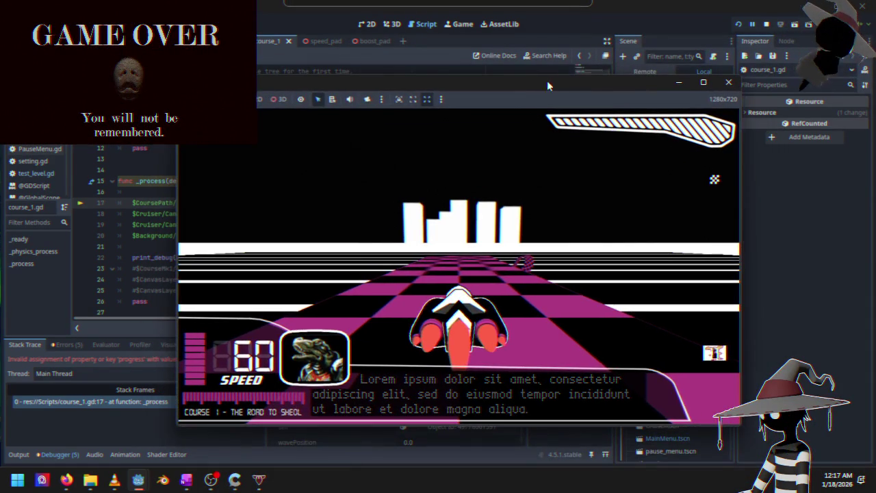
{"action": "left_click", "coordinate": [767, 24]}
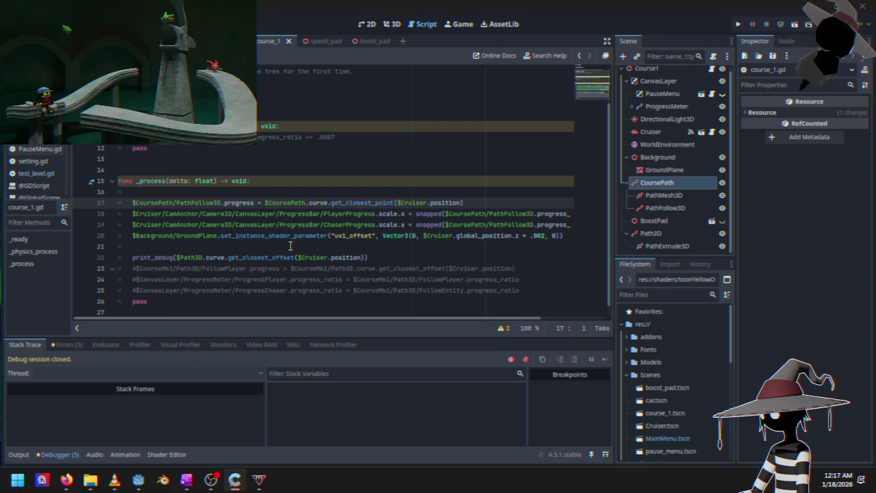
{"action": "mouse_move", "coordinate": [65, 481]}
{"action": "left_click", "coordinate": [175, 418]}
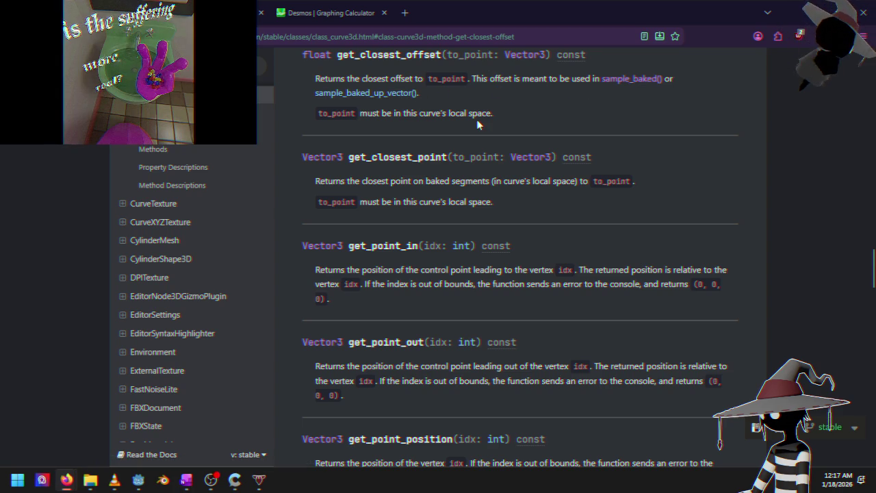
- Read the Curve3D property descriptions for closed, point_count and up_vector_enabled
{"action": "scroll", "coordinate": [476, 119], "scroll_direction": "up", "scroll_amount": 3}
{"action": "scroll", "coordinate": [440, 259], "scroll_direction": "up", "scroll_amount": 5}
{"action": "scroll", "coordinate": [461, 240], "scroll_direction": "down", "scroll_amount": 2}
{"action": "scroll", "coordinate": [461, 241], "scroll_direction": "up", "scroll_amount": 9}
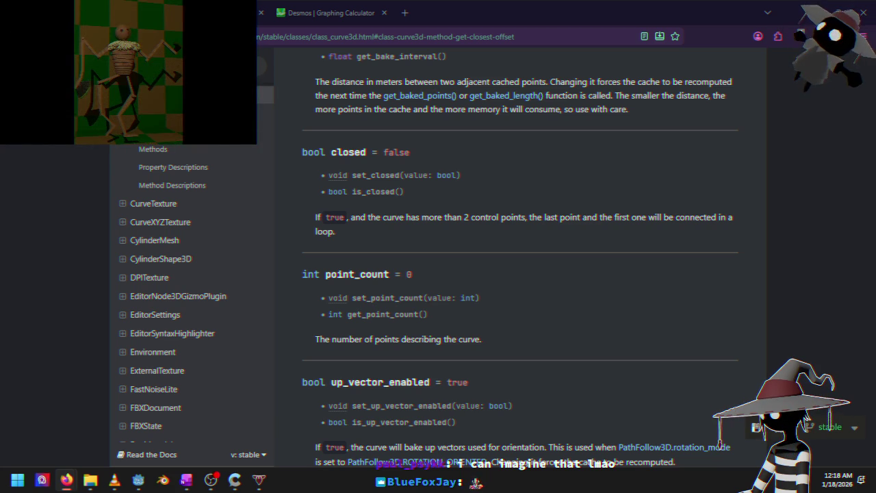
{"action": "key", "text": "alt+Tab"}
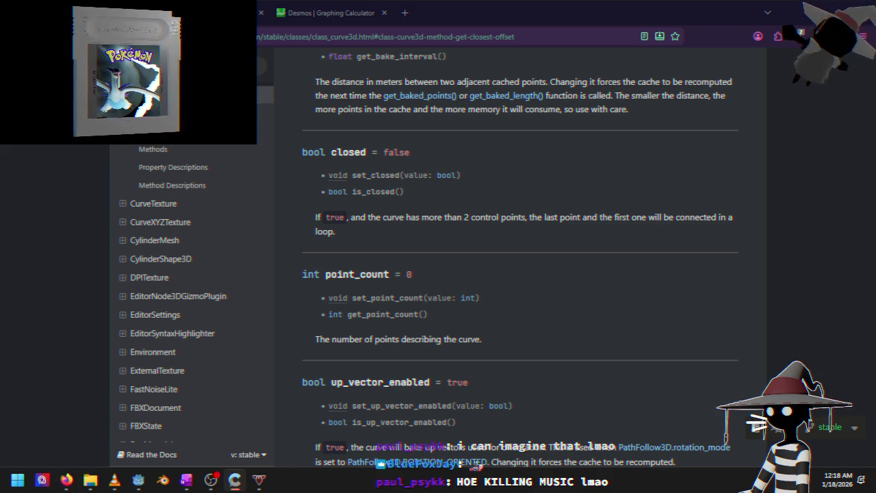
- Open the Curve3D get_closest_offset method description, then return to the Godot script editor
{"action": "scroll", "coordinate": [443, 176], "scroll_direction": "up", "scroll_amount": 10}
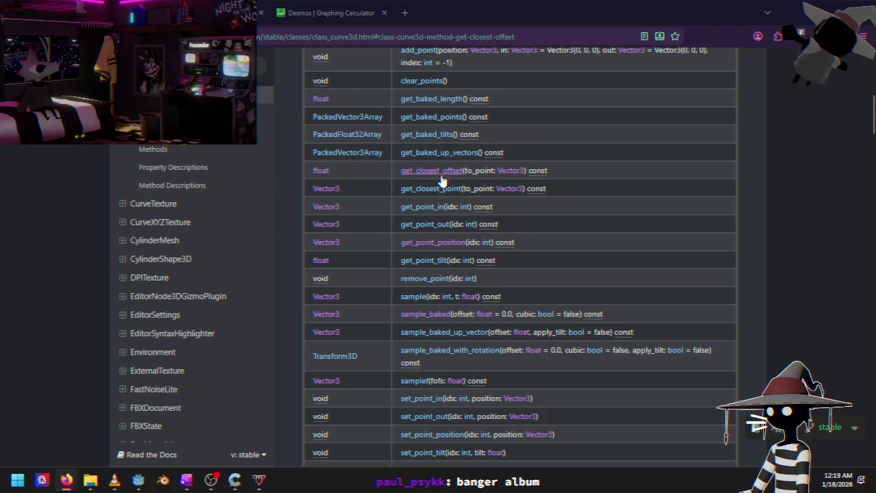
{"action": "left_click", "coordinate": [443, 176]}
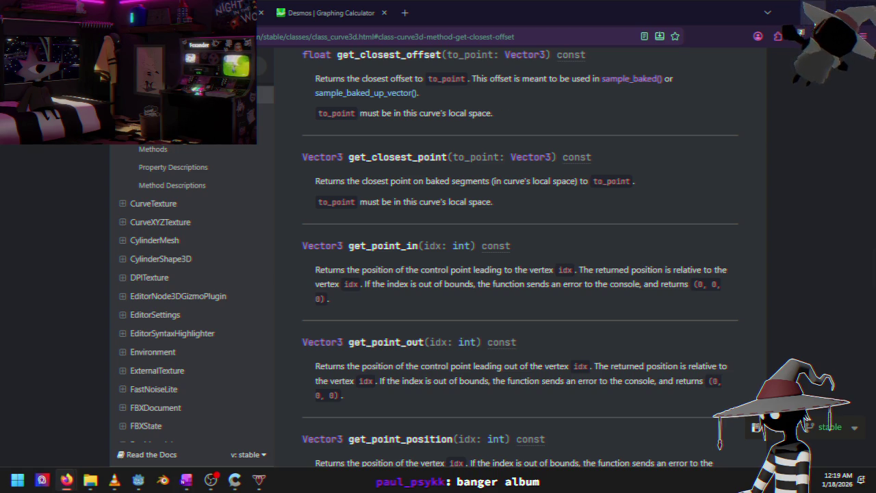
{"action": "key", "text": "alt+Tab"}
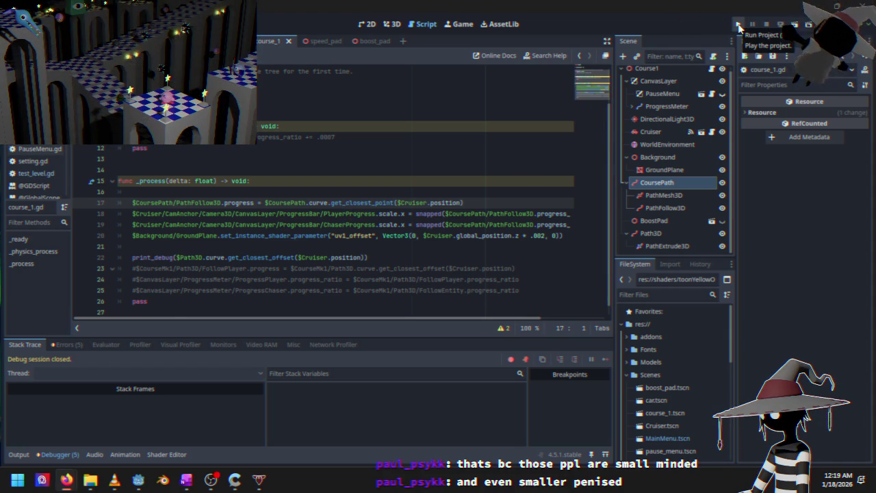
- Run the game, start the Course 1 race, and stop it
{"action": "left_click", "coordinate": [738, 24]}
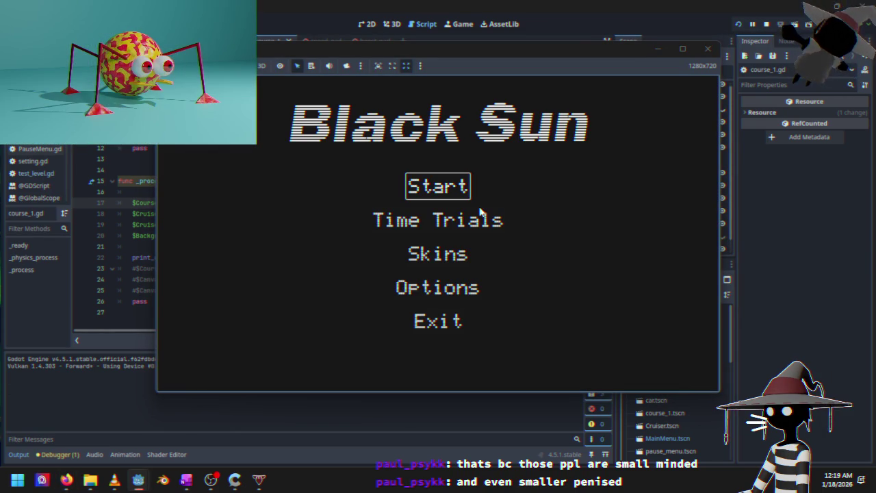
{"action": "key", "text": "Up"}
{"action": "key", "text": "Return"}
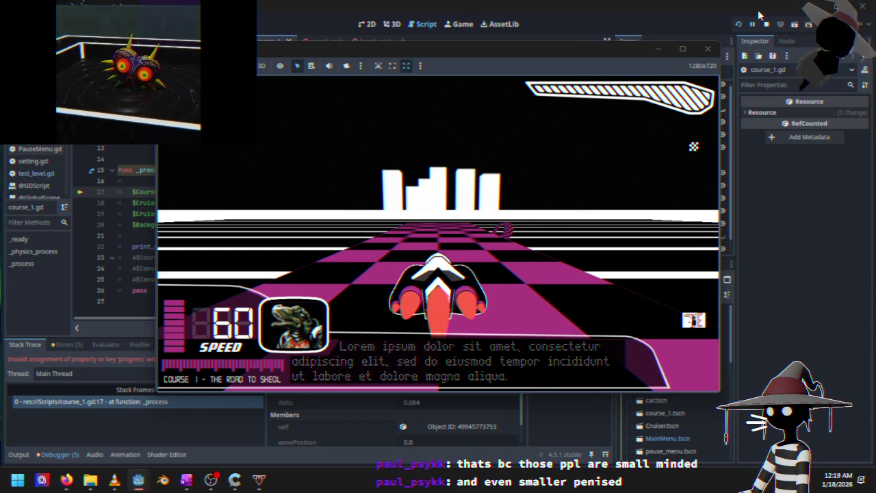
{"action": "left_click", "coordinate": [765, 23]}
- Change line 17 back to get_closest_offset, then run and stop the game again
{"action": "left_click", "coordinate": [394, 192]}
{"action": "key", "text": "BackSpace"}
{"action": "key", "text": "BackSpace"}
{"action": "key", "text": "BackSpace"}
{"action": "type", "text": "offset($Cruiser.position"}
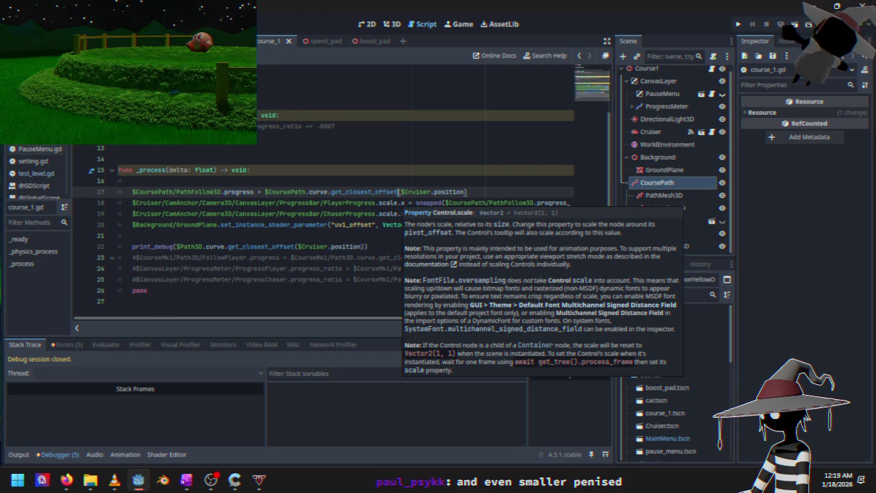
{"action": "left_click", "coordinate": [738, 24]}
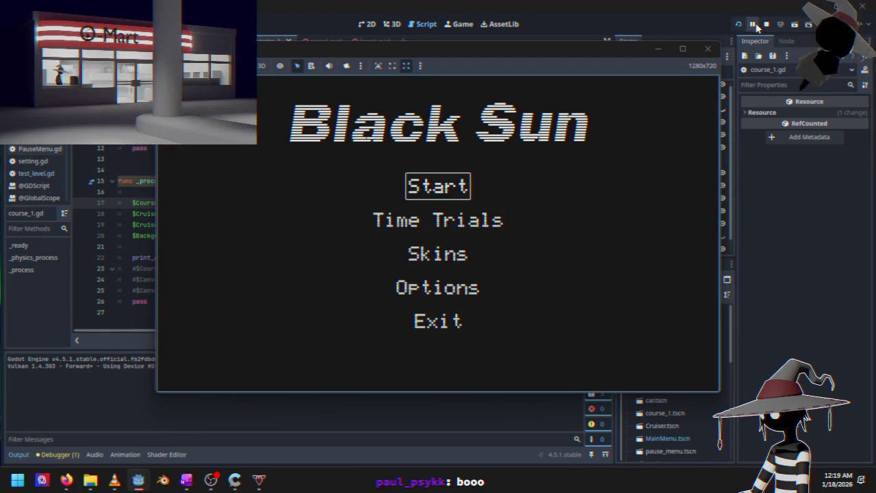
{"action": "left_click", "coordinate": [766, 24]}
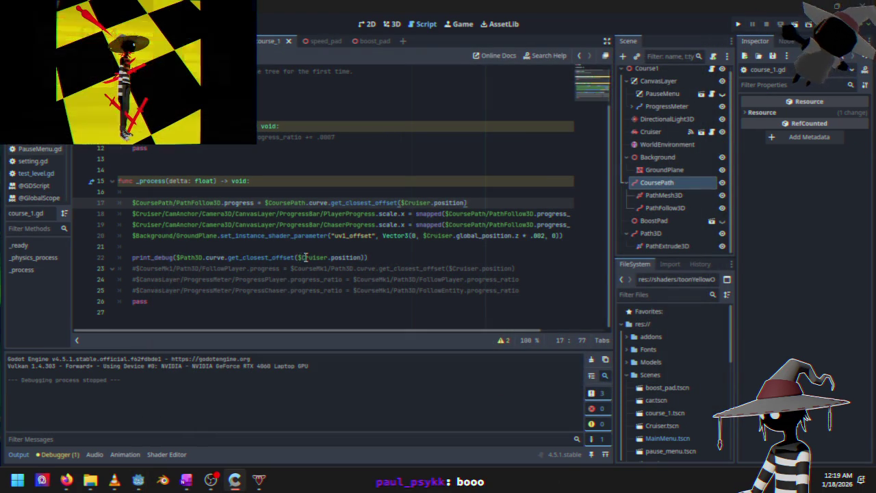
- Replace $Path3D with $CoursePath in line 22's debug print
{"action": "left_click", "coordinate": [203, 257]}
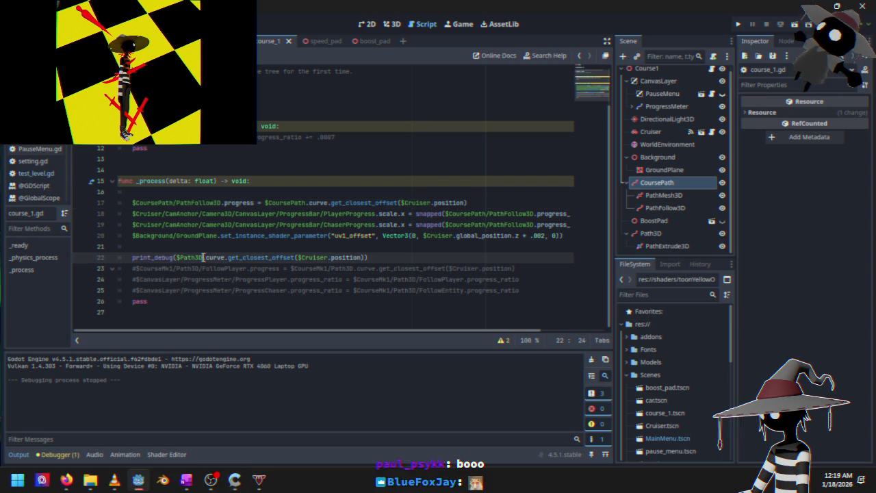
{"action": "key", "text": "BackSpace"}
{"action": "key", "text": "BackSpace"}
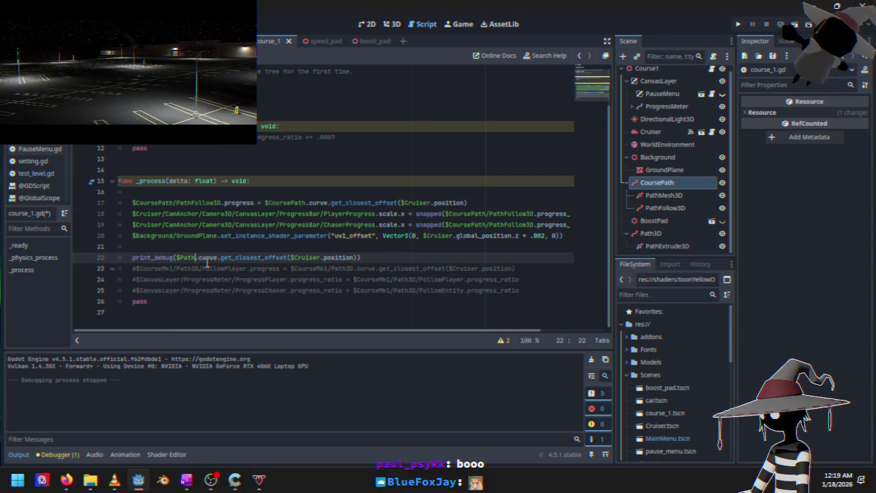
{"action": "type", "text": "Course"}
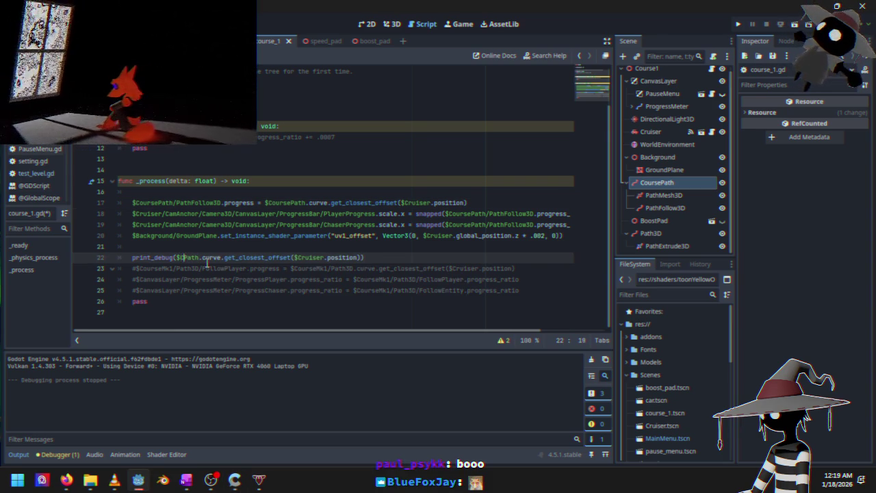
- Test-drive a Time Trials race, then pause and quit the game back to the editor
{"action": "left_click", "coordinate": [738, 25]}
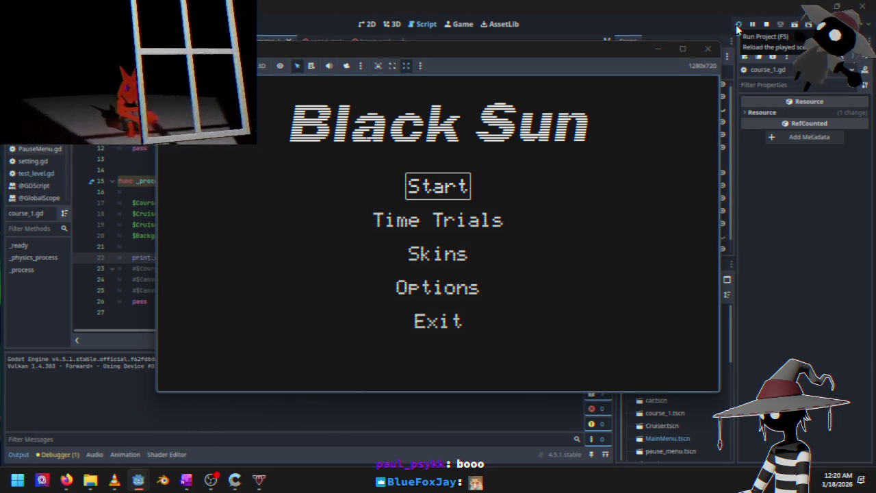
{"action": "key", "text": "Down"}
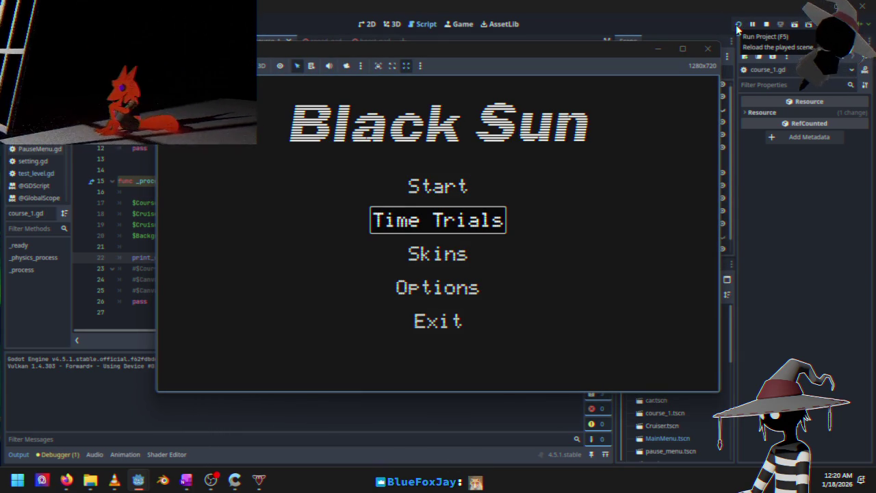
{"action": "key", "text": "Return"}
{"action": "key", "text": "Escape"}
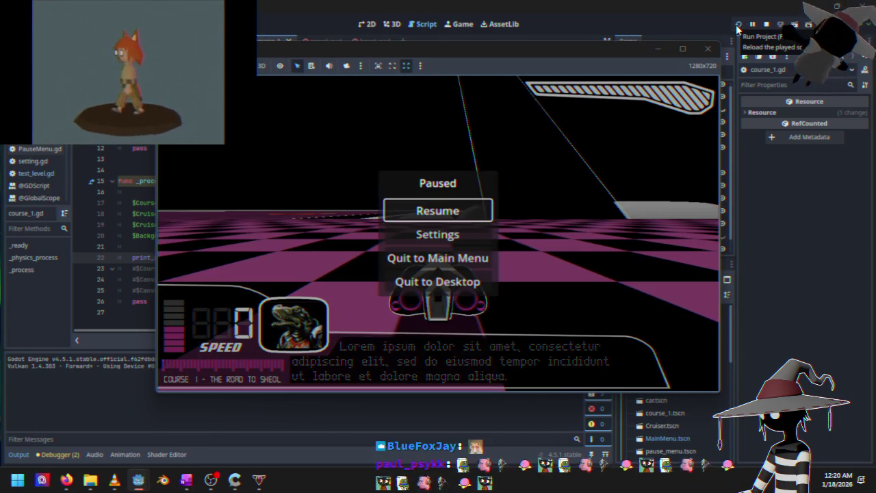
{"action": "key", "text": "Down"}
{"action": "key", "text": "Return"}
{"action": "key", "text": "Return"}
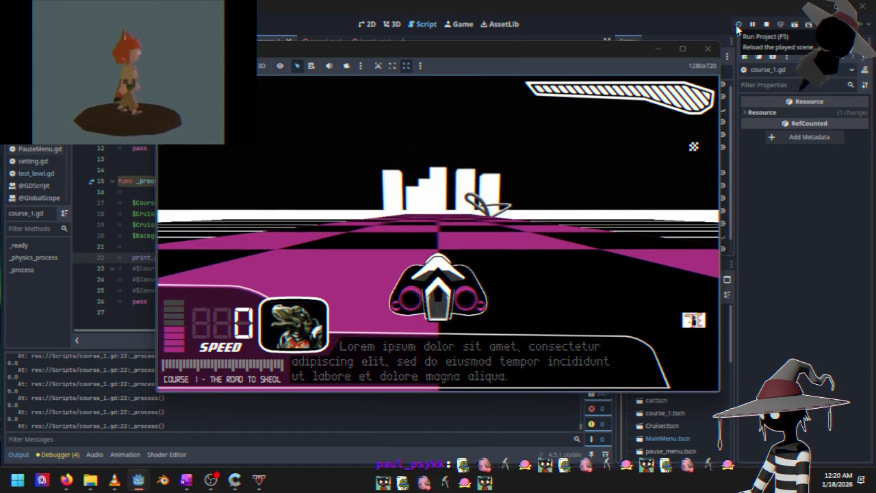
{"action": "key", "text": "Up"}
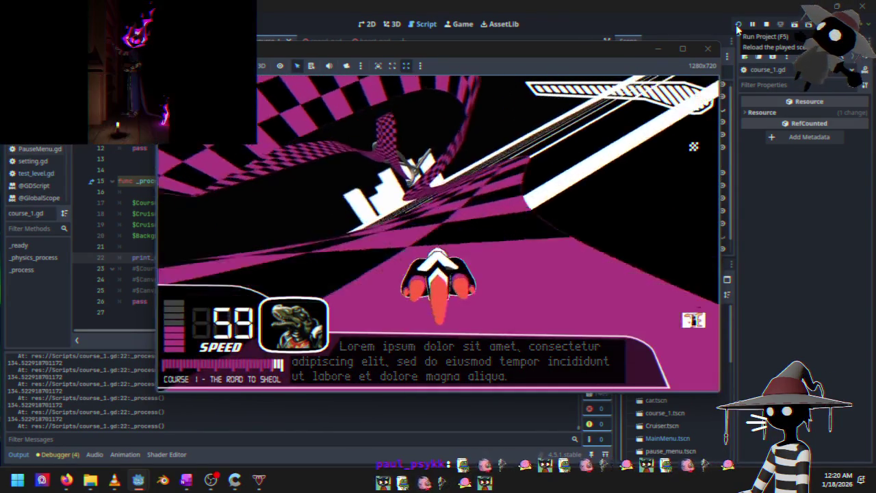
{"action": "key", "text": "Escape"}
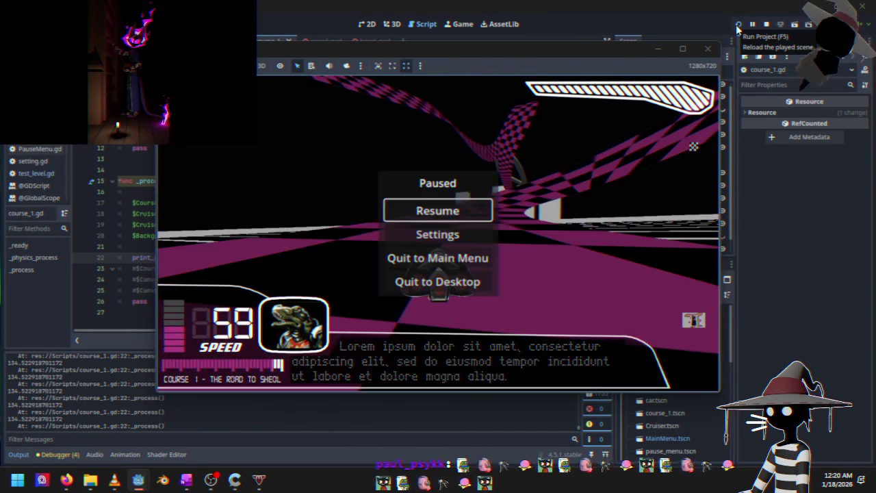
{"action": "key", "text": "Down"}
{"action": "key", "text": "Down"}
{"action": "key", "text": "Down"}
{"action": "key", "text": "Return"}
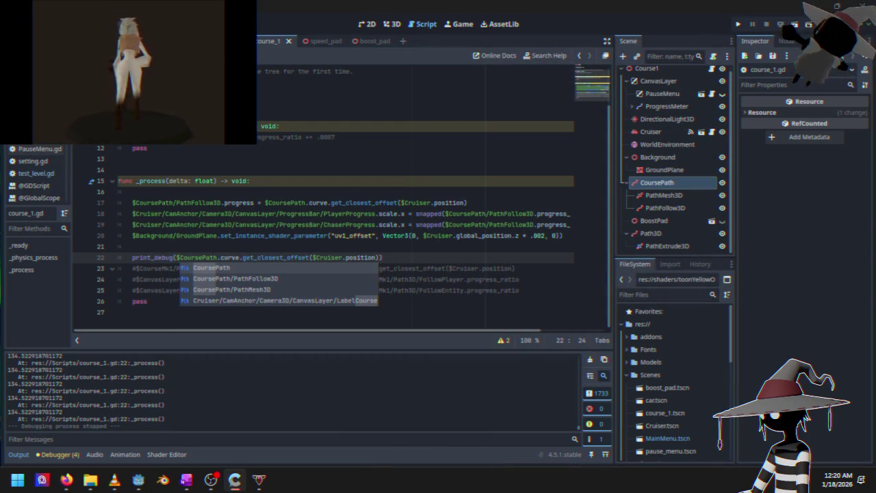
{"action": "key", "text": "alt+Tab"}
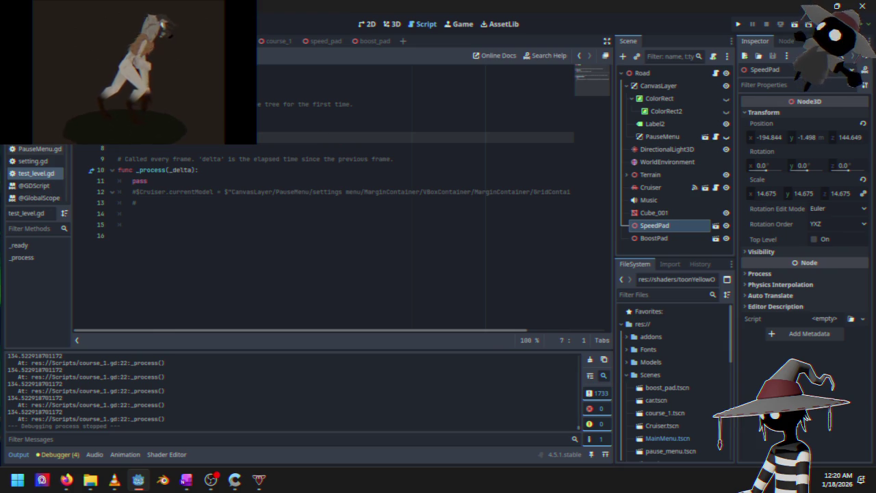
- View the test level in 3D around the speed pads, cyan pipes and checker cylinder, then open Road's node options
{"action": "left_click", "coordinate": [391, 24]}
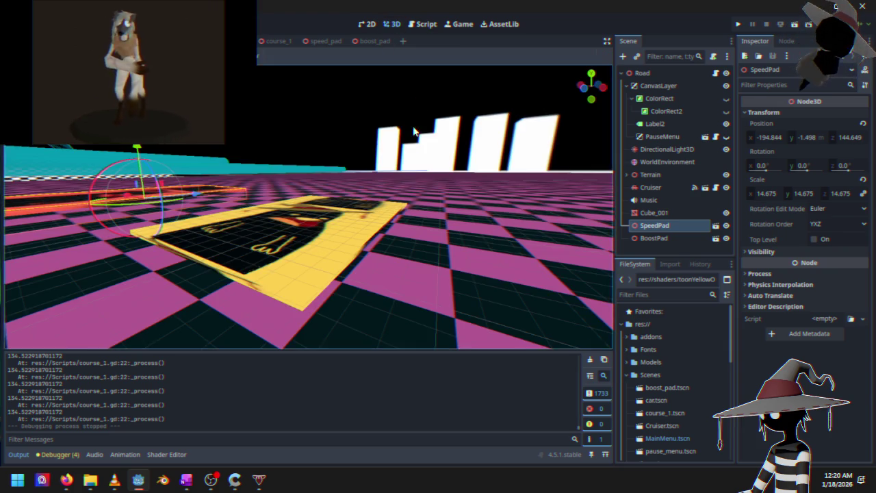
{"action": "mouse_move", "coordinate": [326, 207]}
{"action": "left_mouse_down"}
{"action": "mouse_move", "coordinate": [241, 223]}
{"action": "mouse_move", "coordinate": [251, 190]}
{"action": "mouse_move", "coordinate": [216, 206]}
{"action": "mouse_move", "coordinate": [352, 215]}
{"action": "mouse_move", "coordinate": [395, 207]}
{"action": "mouse_move", "coordinate": [182, 189]}
{"action": "mouse_move", "coordinate": [416, 133]}
{"action": "mouse_move", "coordinate": [408, 154]}
{"action": "mouse_move", "coordinate": [343, 210]}
{"action": "mouse_move", "coordinate": [346, 188]}
{"action": "left_mouse_up"}
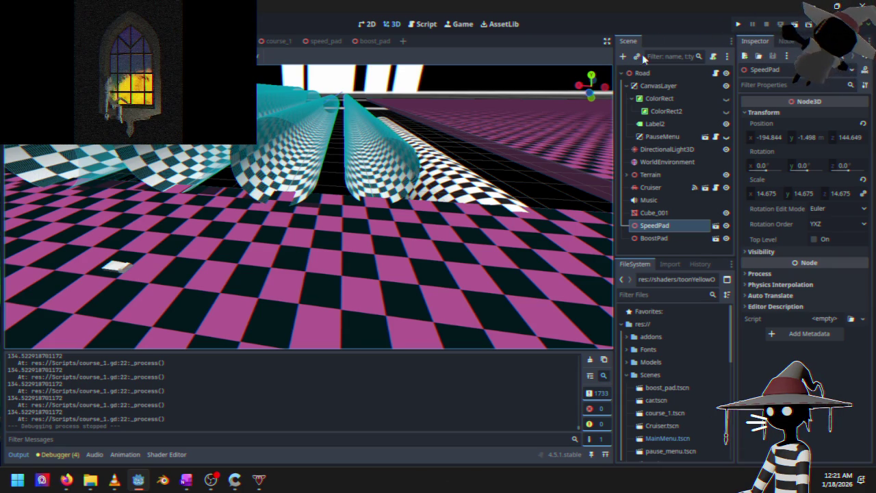
{"action": "mouse_move", "coordinate": [380, 183]}
{"action": "left_mouse_down"}
{"action": "mouse_move", "coordinate": [254, 235]}
{"action": "mouse_move", "coordinate": [328, 164]}
{"action": "mouse_move", "coordinate": [292, 156]}
{"action": "left_mouse_up"}
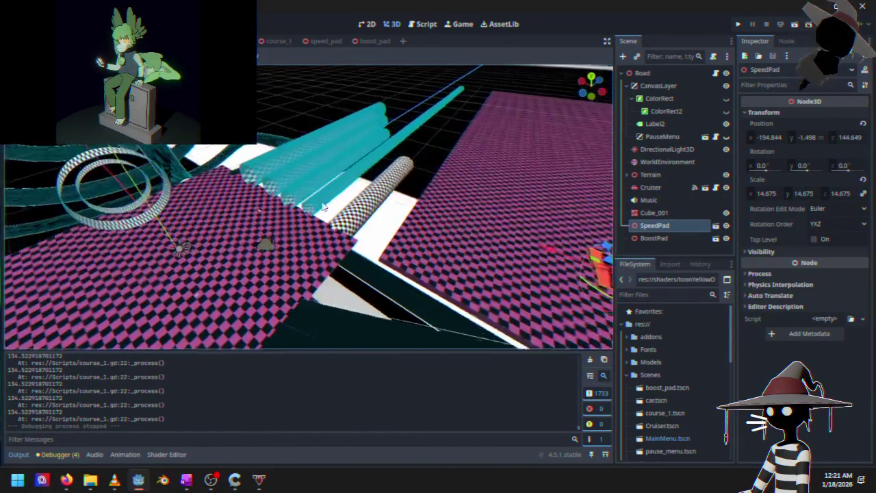
{"action": "left_click_drag", "start_coordinate": [332, 192], "coordinate": [337, 188]}
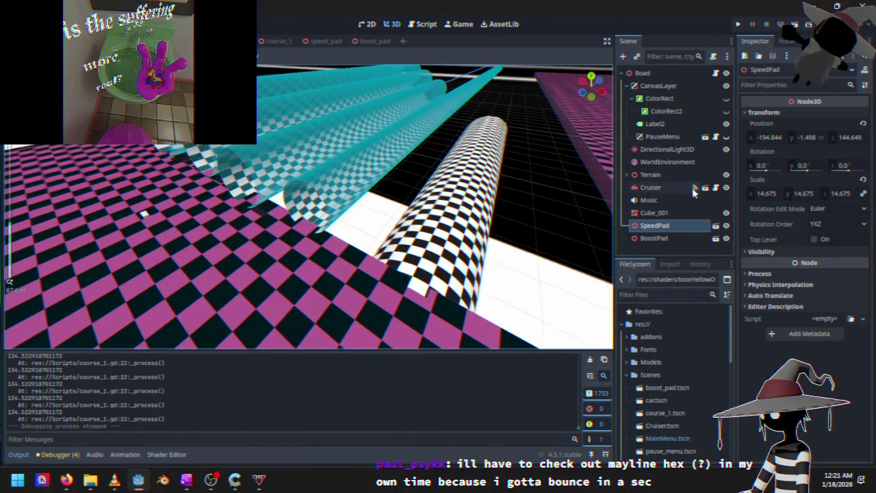
{"action": "left_click", "coordinate": [657, 73]}
{"action": "right_click", "coordinate": [656, 73]}
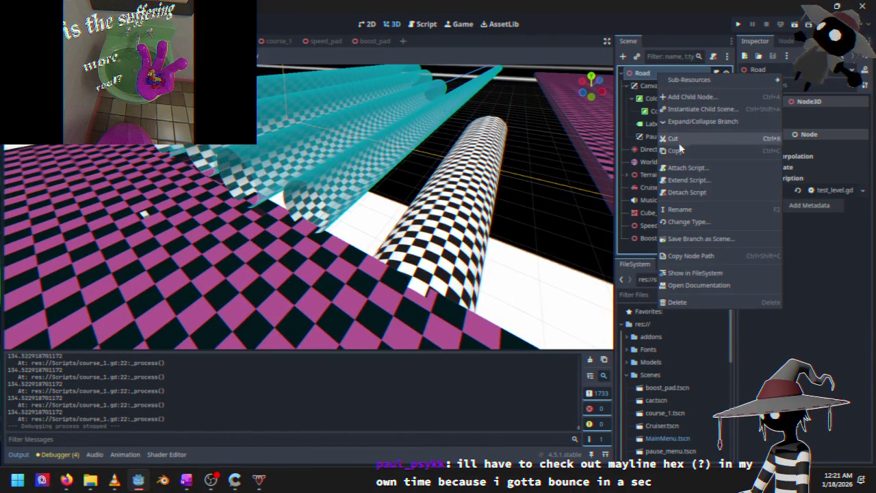
- Add a Path3D child node under the Road root
{"action": "left_click", "coordinate": [709, 98]}
{"action": "double_click", "coordinate": [270, 215]}
{"action": "mouse_move", "coordinate": [270, 214]}
{"action": "left_mouse_down"}
{"action": "mouse_move", "coordinate": [154, 209]}
{"action": "mouse_move", "coordinate": [117, 226]}
{"action": "mouse_move", "coordinate": [301, 274]}
{"action": "mouse_move", "coordinate": [299, 289]}
{"action": "left_mouse_up"}
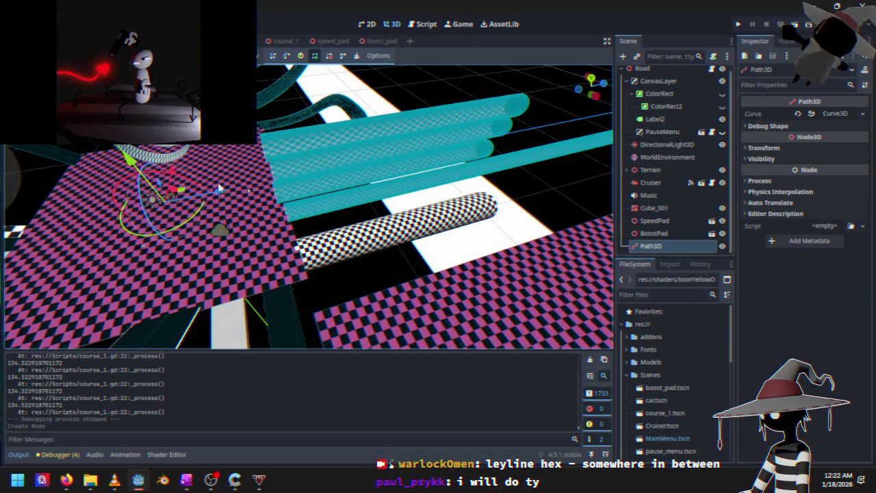
- Place a curve point on the checkered track and raise it about 5.4 units
{"action": "left_click", "coordinate": [181, 192]}
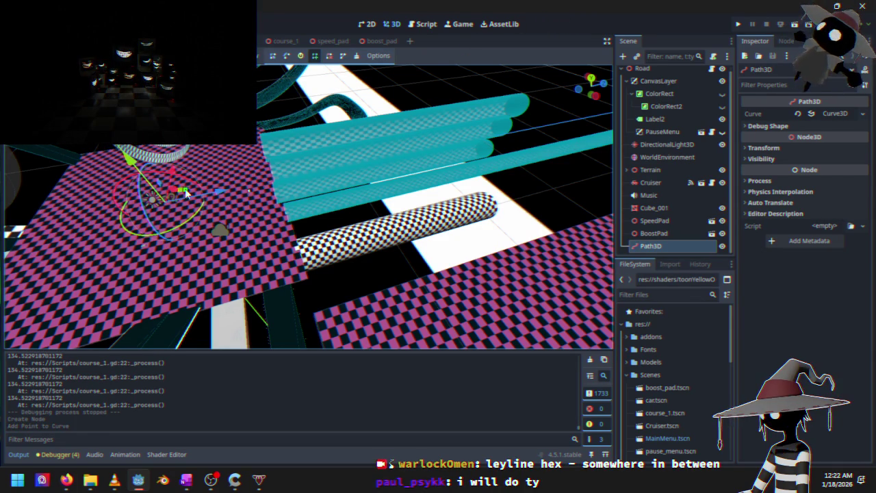
{"action": "key", "text": "ctrl+z"}
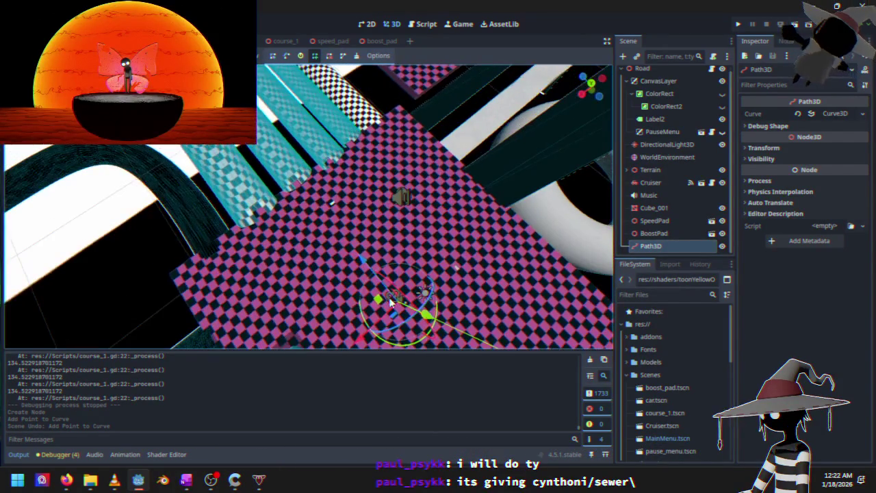
{"action": "left_click", "coordinate": [377, 292]}
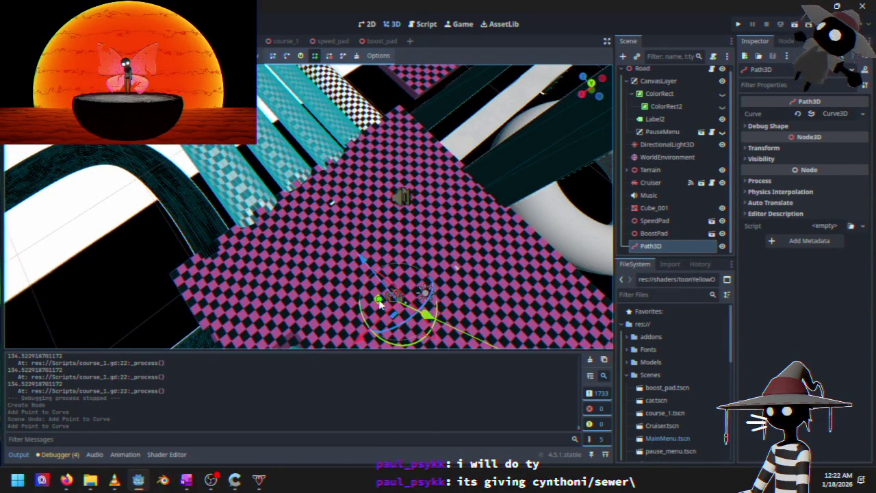
{"action": "key", "text": "ctrl+z"}
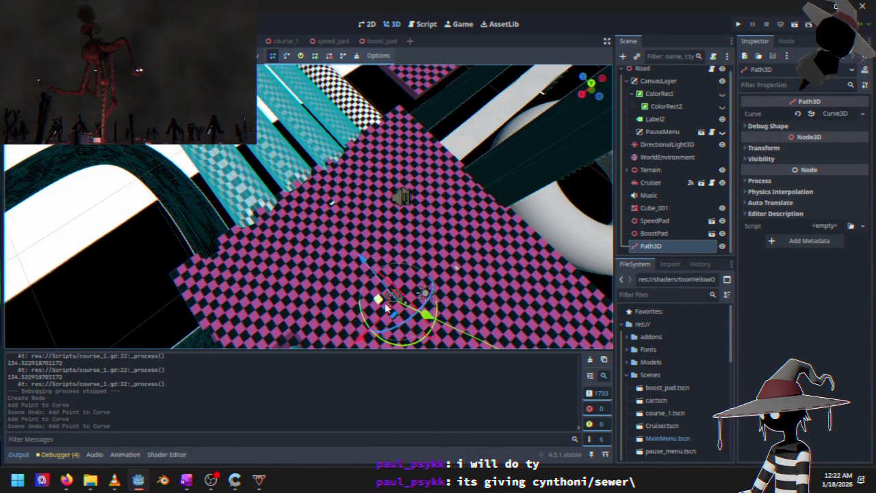
{"action": "mouse_move", "coordinate": [382, 304]}
{"action": "left_mouse_down"}
{"action": "mouse_move", "coordinate": [360, 161]}
{"action": "mouse_move", "coordinate": [336, 144]}
{"action": "mouse_move", "coordinate": [343, 147]}
{"action": "left_mouse_up"}
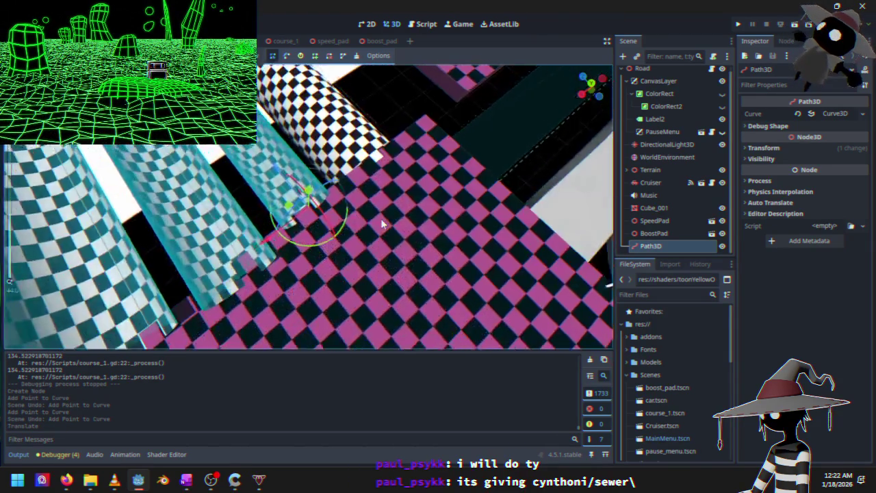
{"action": "mouse_move", "coordinate": [382, 224]}
{"action": "left_mouse_down"}
{"action": "mouse_move", "coordinate": [266, 235]}
{"action": "mouse_move", "coordinate": [227, 226]}
{"action": "mouse_move", "coordinate": [297, 222]}
{"action": "left_mouse_up"}
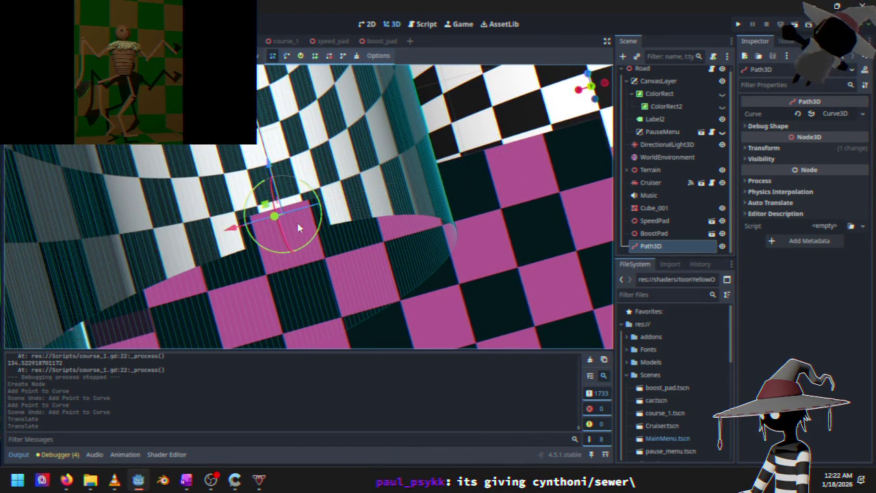
{"action": "scroll", "coordinate": [303, 222], "scroll_direction": "down", "scroll_amount": 3}
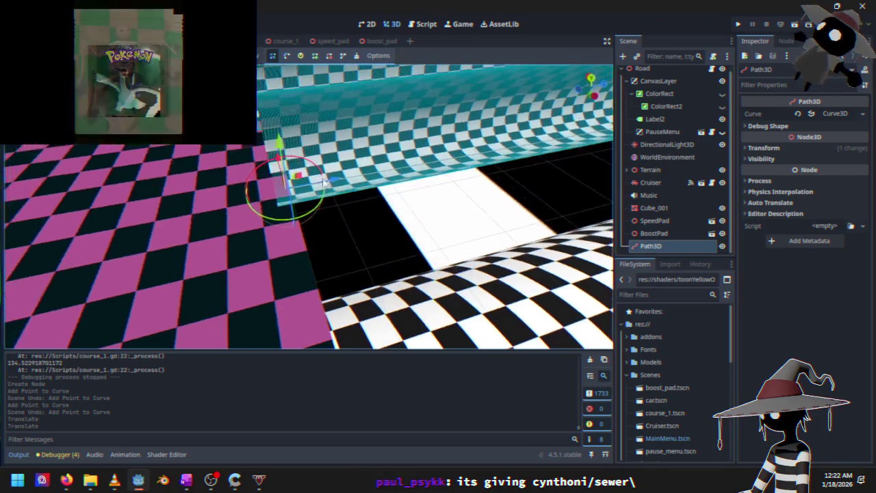
{"action": "mouse_move", "coordinate": [287, 180]}
{"action": "left_mouse_down"}
{"action": "mouse_move", "coordinate": [304, 197]}
{"action": "mouse_move", "coordinate": [378, 165]}
{"action": "mouse_move", "coordinate": [342, 158]}
{"action": "left_mouse_up"}
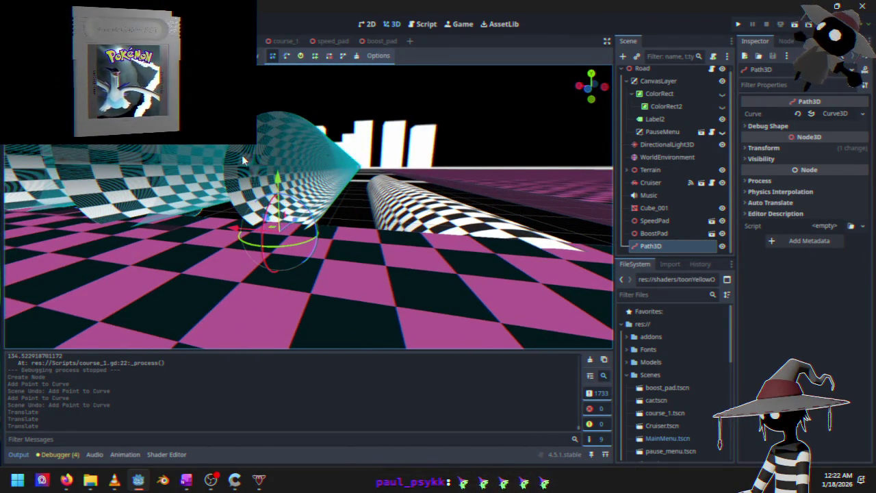
{"action": "mouse_move", "coordinate": [277, 179]}
{"action": "left_mouse_down"}
{"action": "mouse_move", "coordinate": [280, 107]}
{"action": "mouse_move", "coordinate": [237, 237]}
{"action": "mouse_move", "coordinate": [122, 179]}
{"action": "mouse_move", "coordinate": [333, 95]}
{"action": "left_mouse_up"}
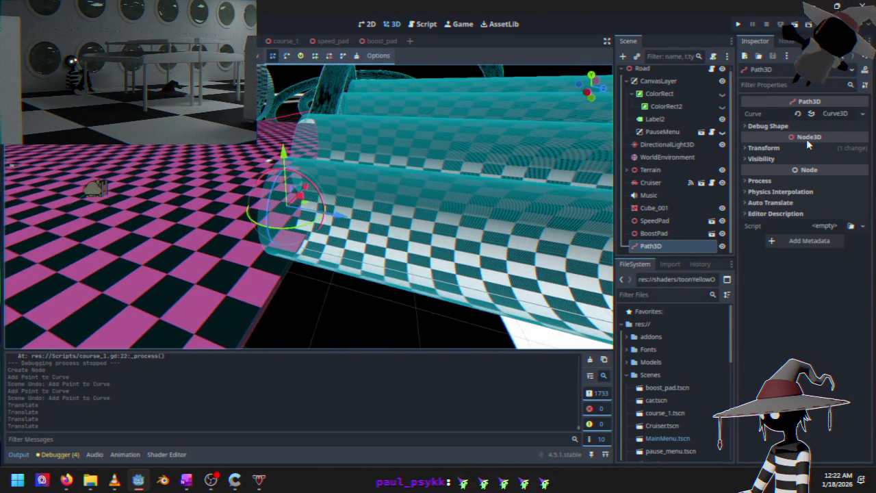
{"action": "left_click", "coordinate": [818, 114]}
- Add two Curve3D points, set the second's z to 78.8, then drag it out to z 536
{"action": "left_click", "coordinate": [760, 156]}
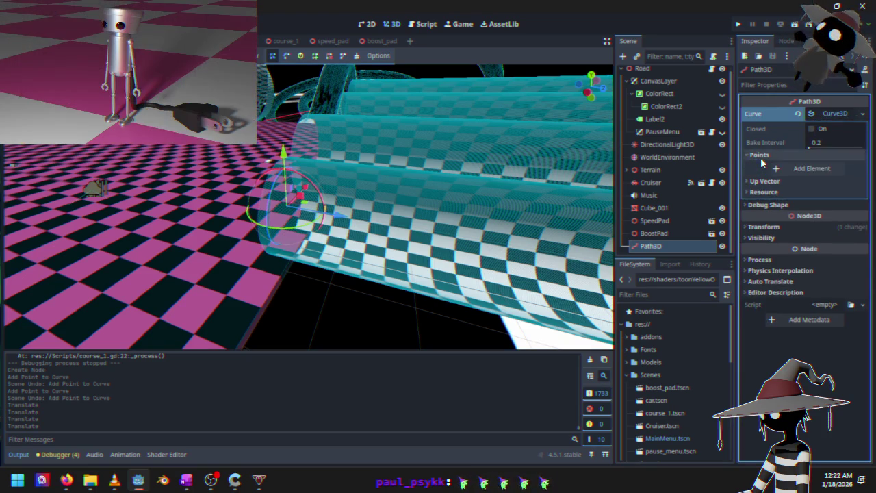
{"action": "left_click", "coordinate": [818, 172]}
{"action": "left_click", "coordinate": [812, 215]}
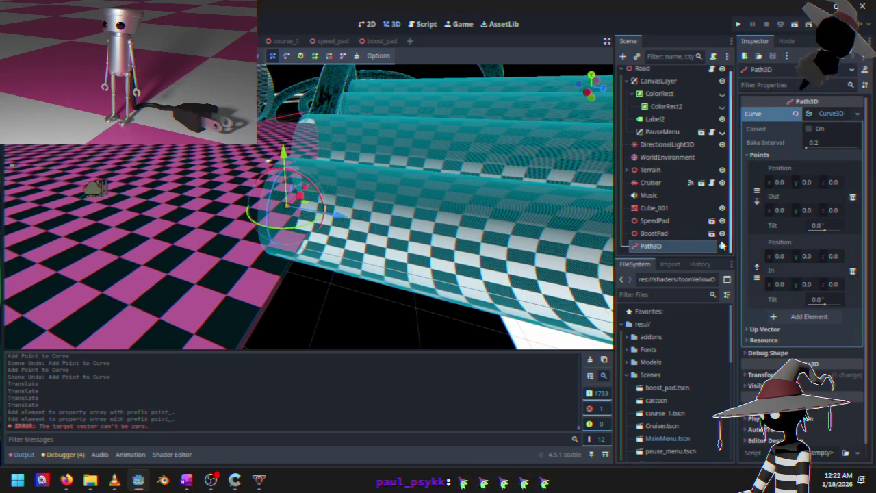
{"action": "mouse_move", "coordinate": [364, 230]}
{"action": "left_mouse_down"}
{"action": "mouse_move", "coordinate": [400, 228]}
{"action": "mouse_move", "coordinate": [263, 212]}
{"action": "mouse_move", "coordinate": [389, 270]}
{"action": "left_mouse_up"}
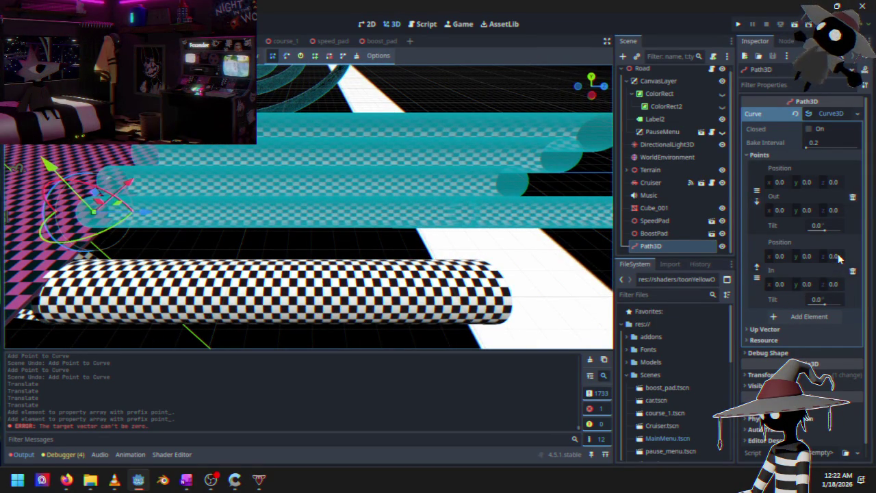
{"action": "left_click_drag", "start_coordinate": [840, 257], "coordinate": [832, 257]}
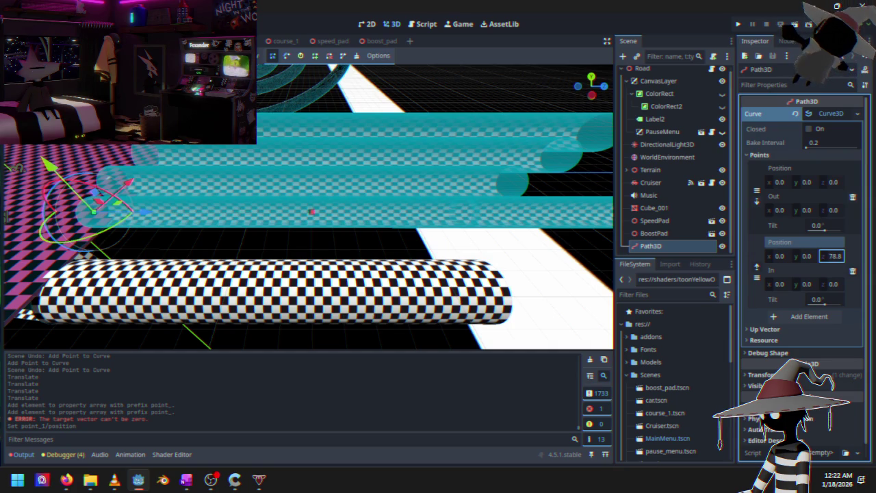
{"action": "key", "text": "Return"}
{"action": "scroll", "coordinate": [311, 215], "scroll_direction": "down", "scroll_amount": 8}
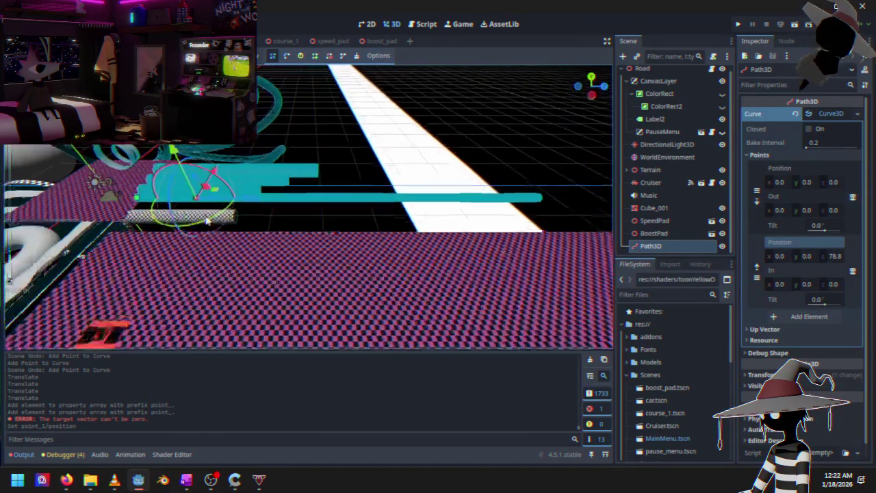
{"action": "scroll", "coordinate": [231, 205], "scroll_direction": "up", "scroll_amount": 2}
{"action": "left_click_drag", "start_coordinate": [259, 204], "coordinate": [563, 197]}
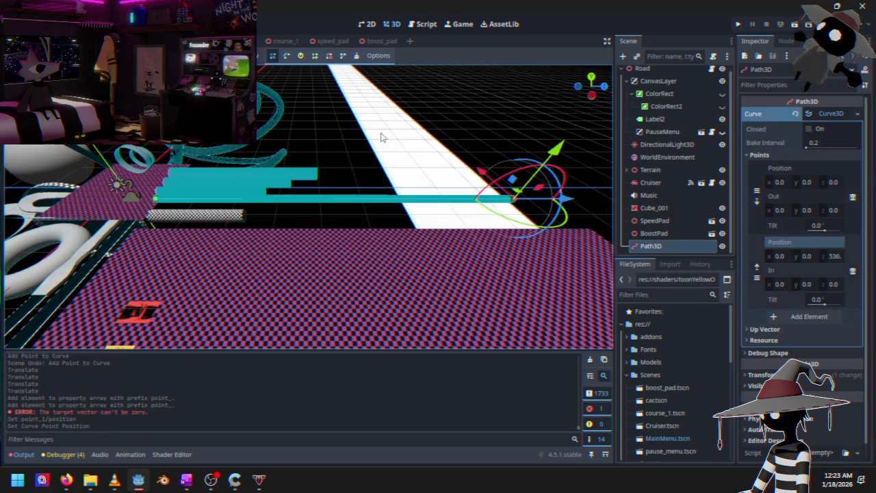
- Copy the print_debug line from course_1.gd in the script editor
{"action": "left_click", "coordinate": [427, 25]}
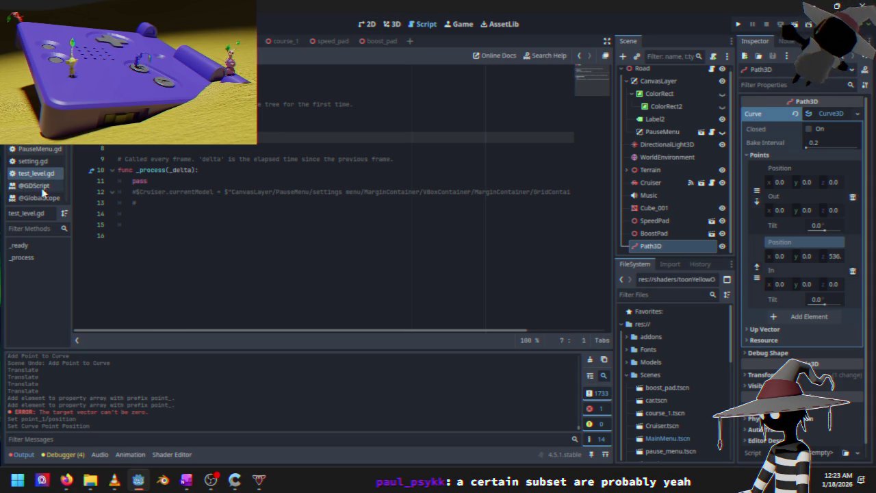
{"action": "key", "text": "alt+Left"}
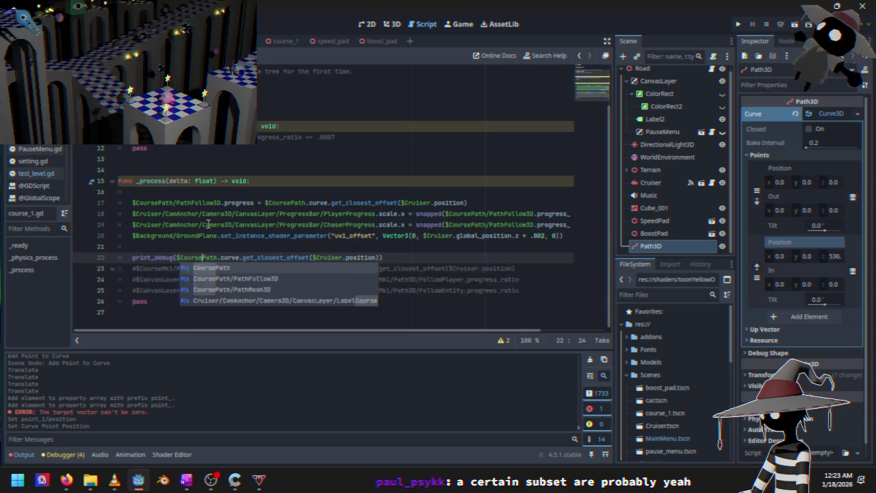
{"action": "left_click", "coordinate": [212, 244]}
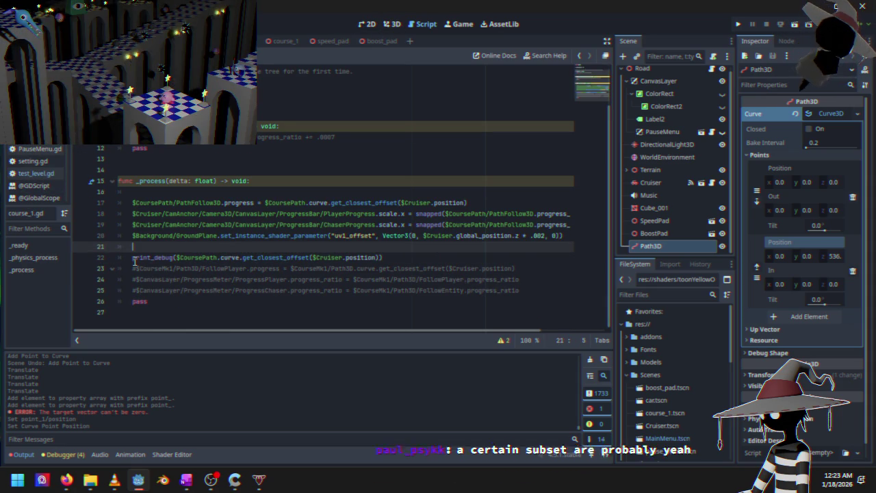
{"action": "left_click_drag", "start_coordinate": [133, 262], "coordinate": [148, 262]}
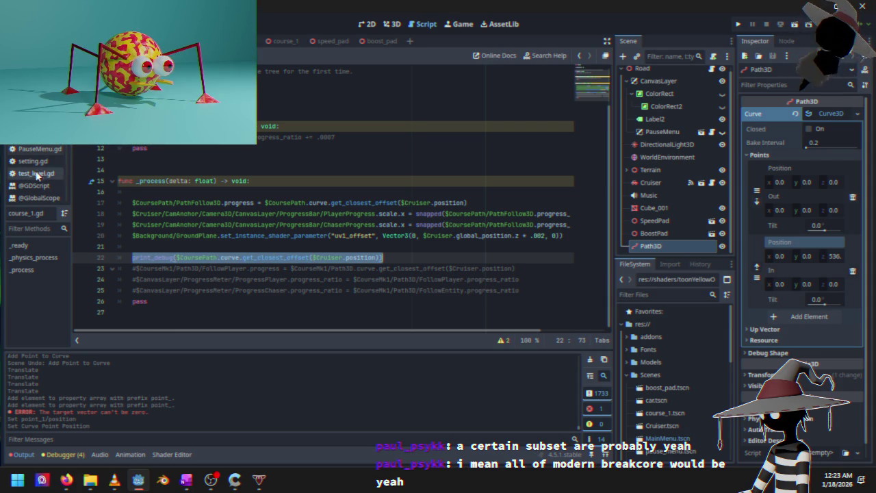
- Return to test_level.gd and start a new line inside _process
{"action": "scroll", "coordinate": [43, 187], "scroll_direction": "down", "scroll_amount": 1}
{"action": "left_click", "coordinate": [32, 146]}
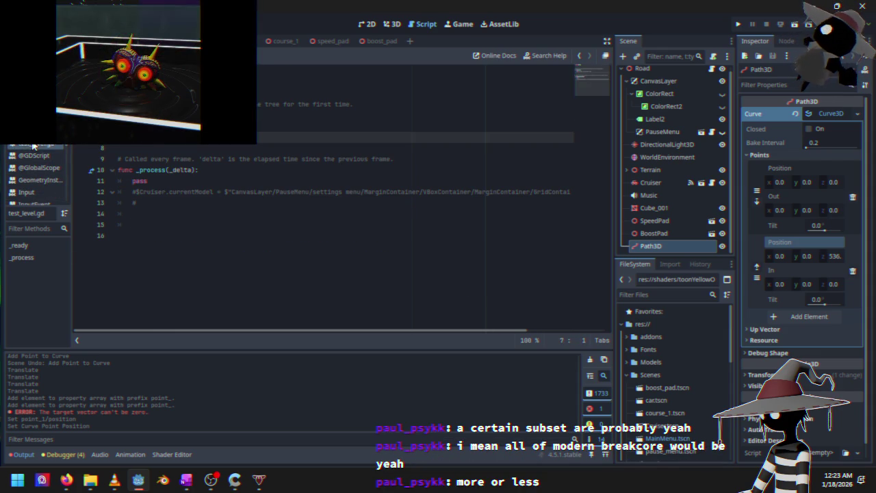
{"action": "left_click", "coordinate": [202, 170]}
{"action": "key", "text": "Return"}
{"action": "type", "text": "print_debug($CoursePath.curve.get_closest_offset($Cruiser.position))"}
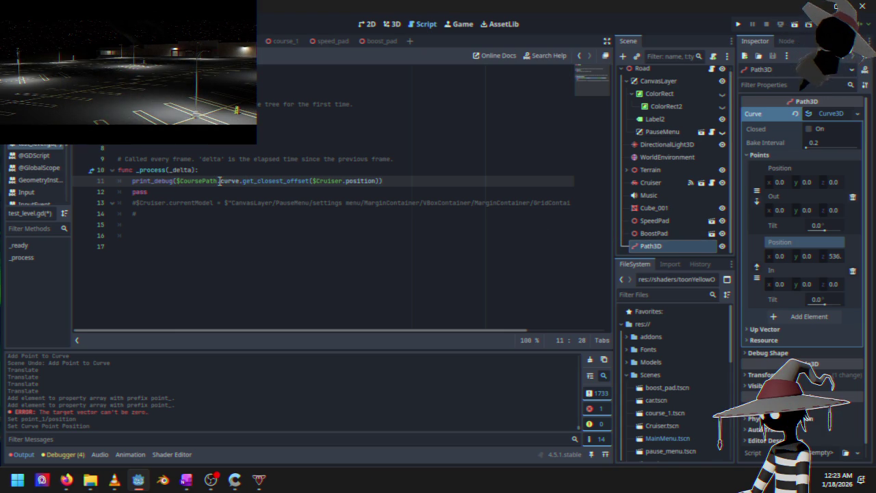
- Change the pasted debug print to use $Path3D instead of $CoursePath, then run the game
{"action": "key", "text": "BackSpace"}
{"action": "key", "text": "BackSpace"}
{"action": "key", "text": "BackSpace"}
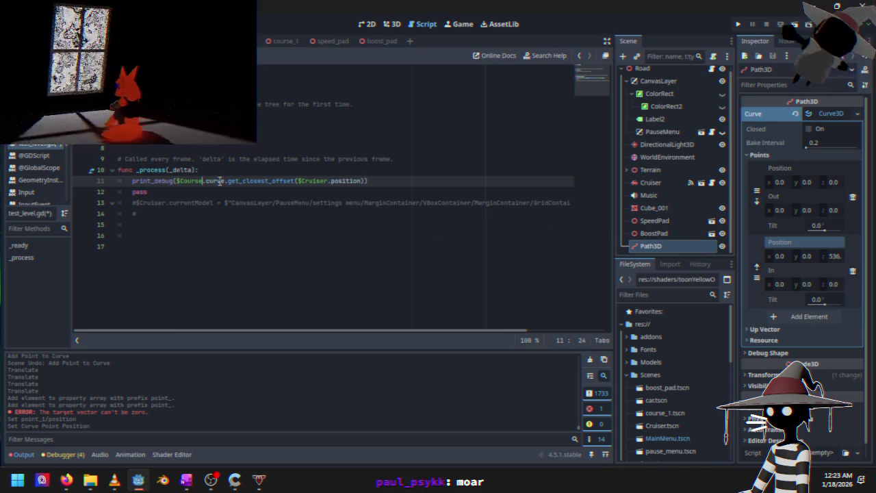
{"action": "key", "text": "BackSpace"}
{"action": "key", "text": "BackSpace"}
{"action": "key", "text": "BackSpace"}
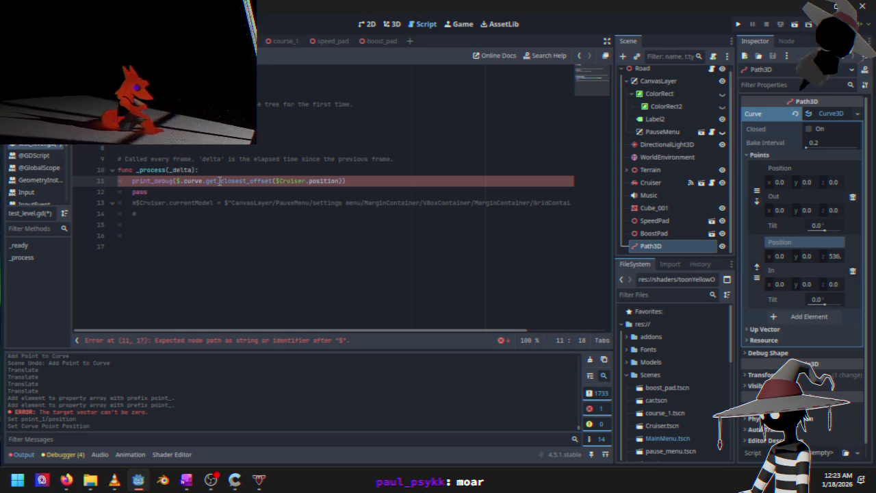
{"action": "type", "text": "Path"}
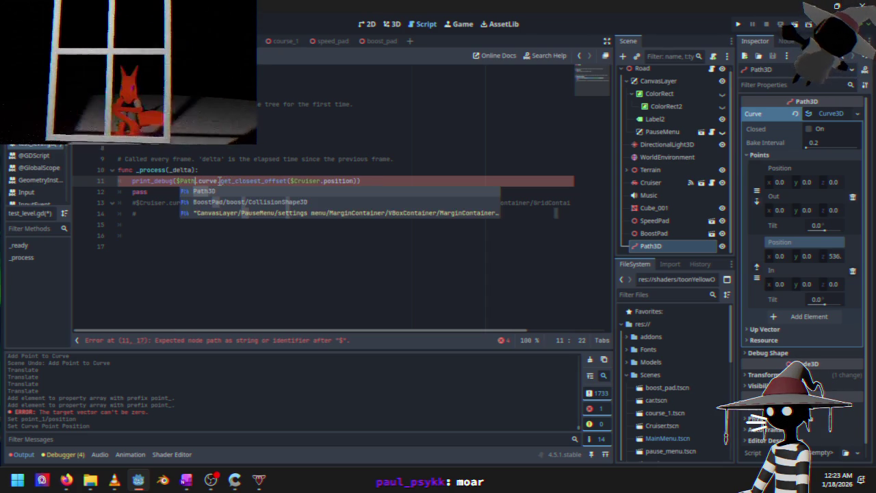
{"action": "type", "text": "3D"}
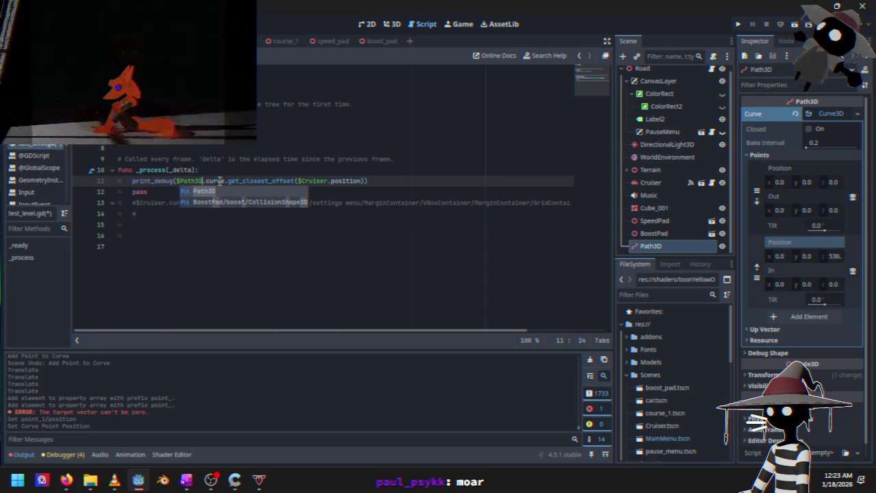
{"action": "left_click", "coordinate": [401, 181]}
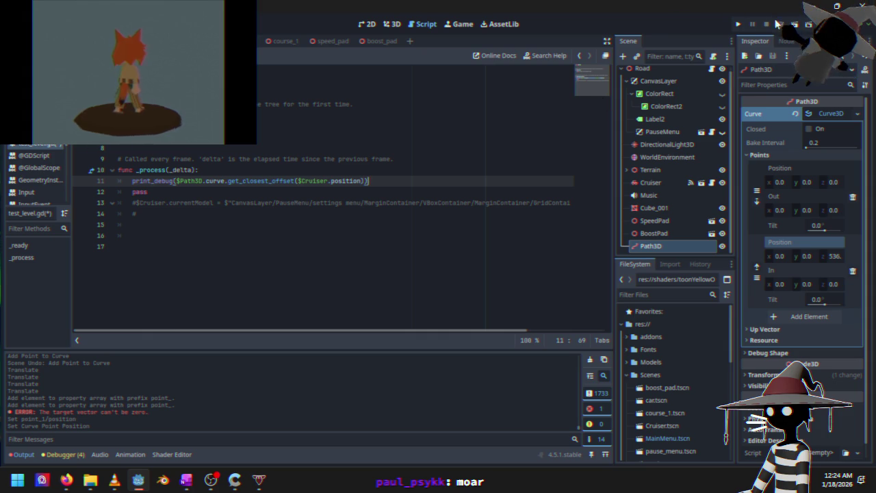
{"action": "left_click", "coordinate": [740, 25]}
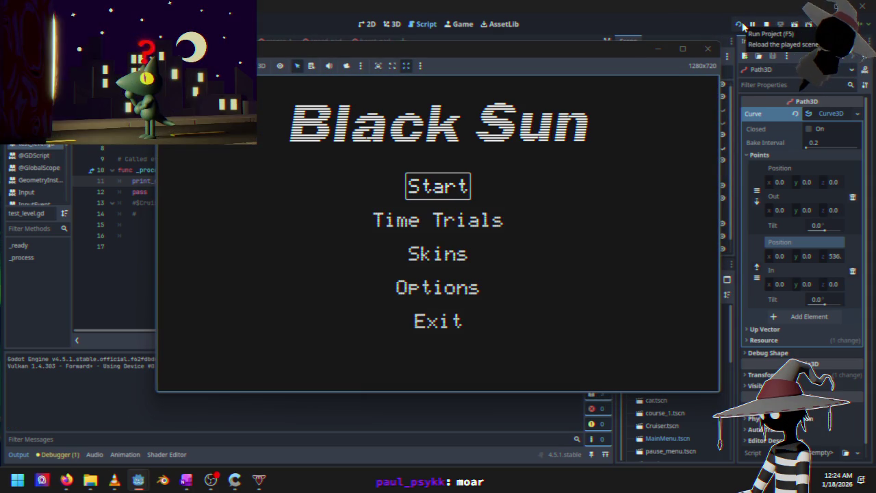
- Start the race from the Black Sun main menu and accelerate the ship
{"action": "key", "text": "Return"}
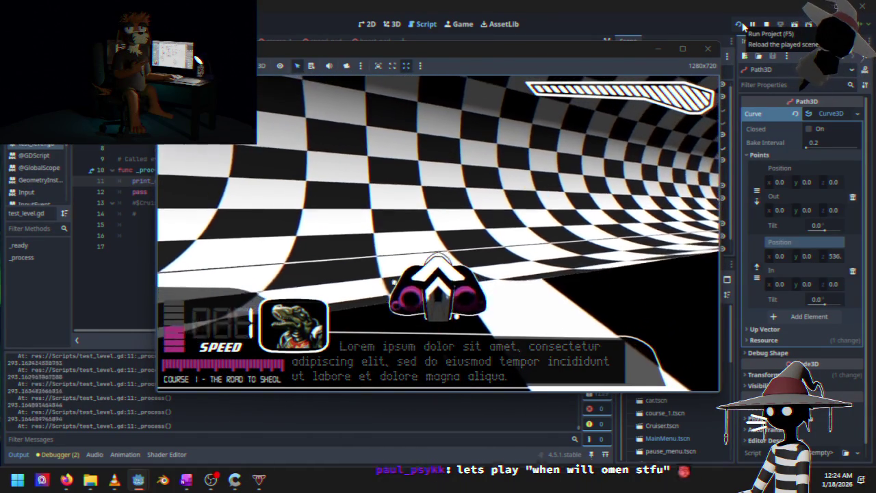
{"action": "key", "text": "w"}
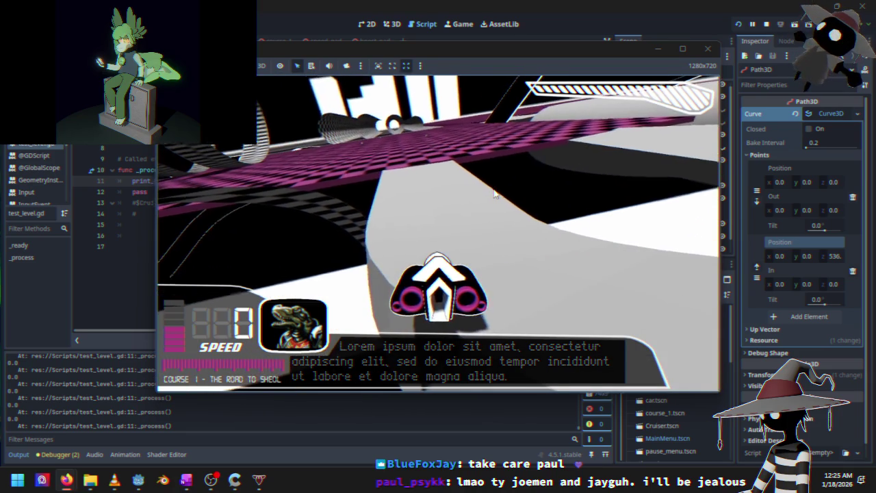
- Accelerate the ship down the checkered tunnel, then pause the game
{"action": "key", "text": "w"}
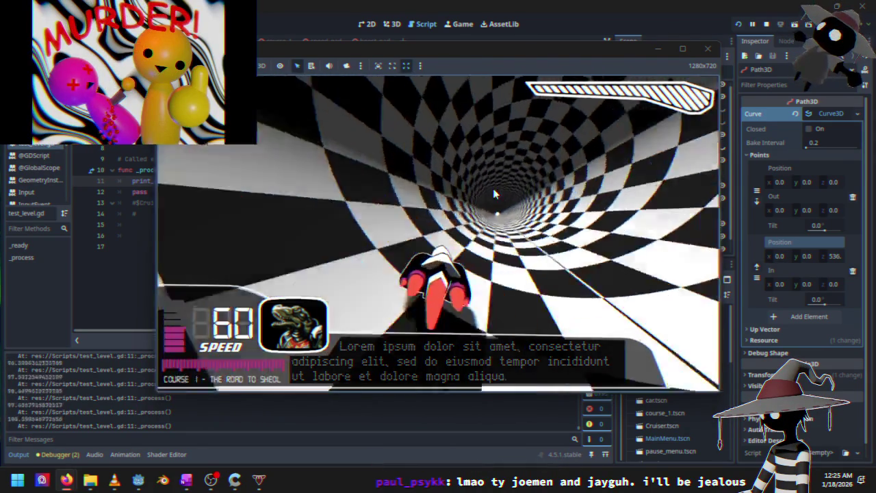
{"action": "key", "text": "Escape"}
{"action": "key", "text": "Down"}
{"action": "key", "text": "Down"}
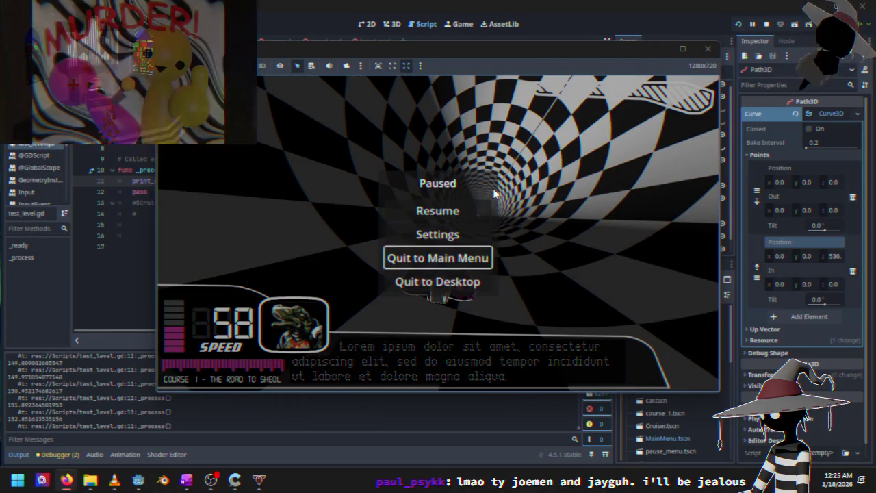
- Resume the race from the pause menu
{"action": "key", "text": "Down"}
{"action": "key", "text": "Up"}
{"action": "key", "text": "Up"}
{"action": "key", "text": "Up"}
{"action": "key", "text": "Return"}
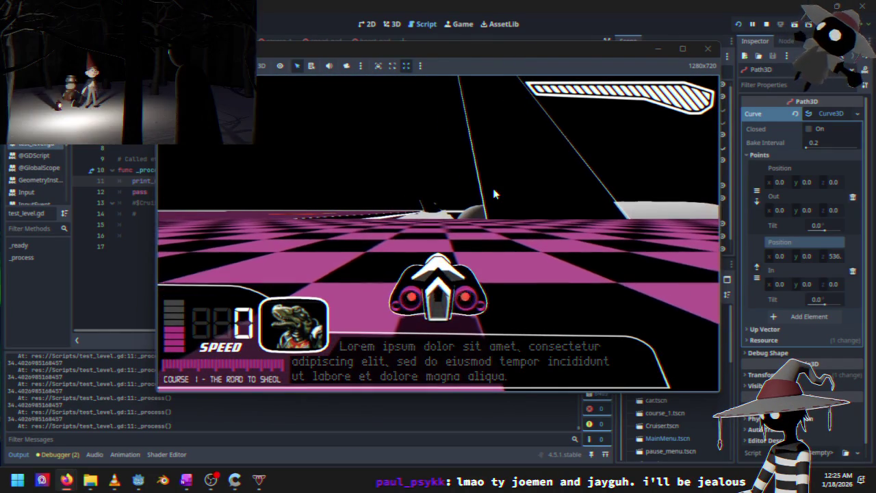
- Steer the ship through the tunnel and loop, then stop the running game
{"action": "key", "text": "Left"}
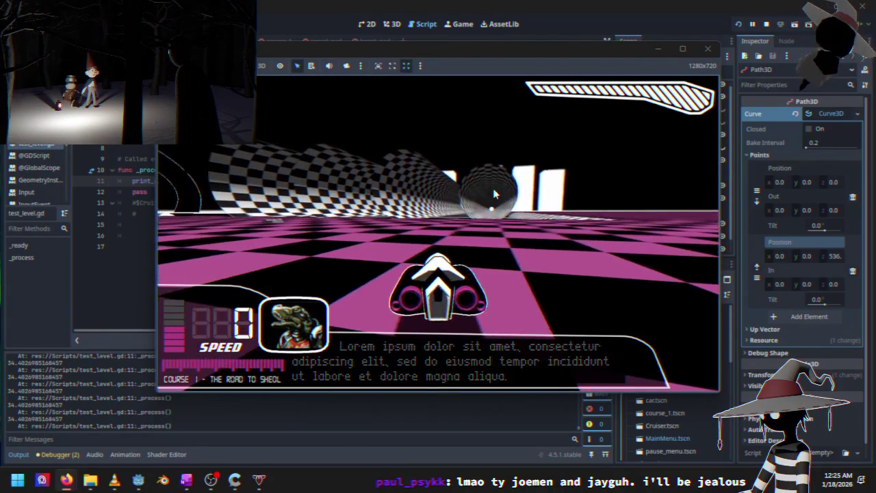
{"action": "key", "text": "Up"}
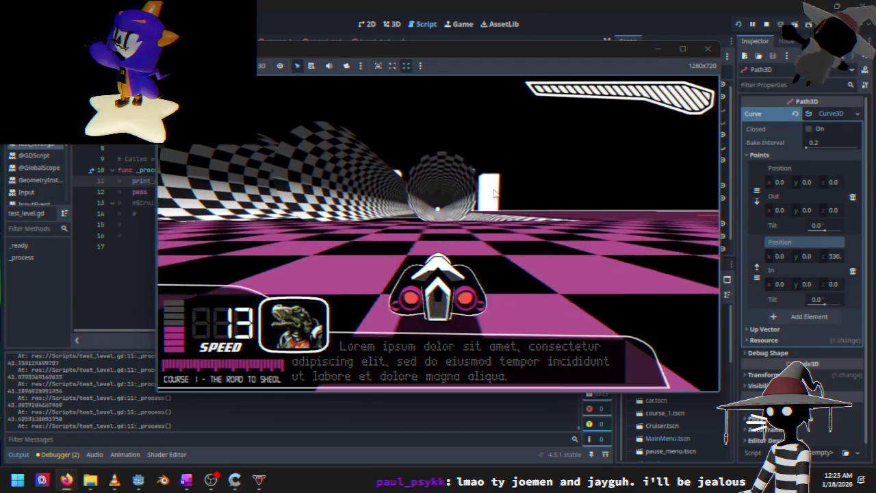
{"action": "key", "text": "Left"}
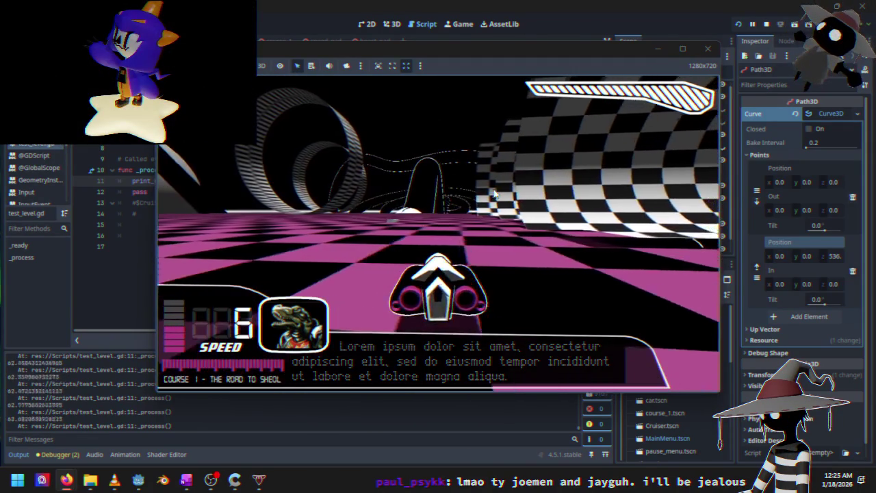
{"action": "key", "text": "Up"}
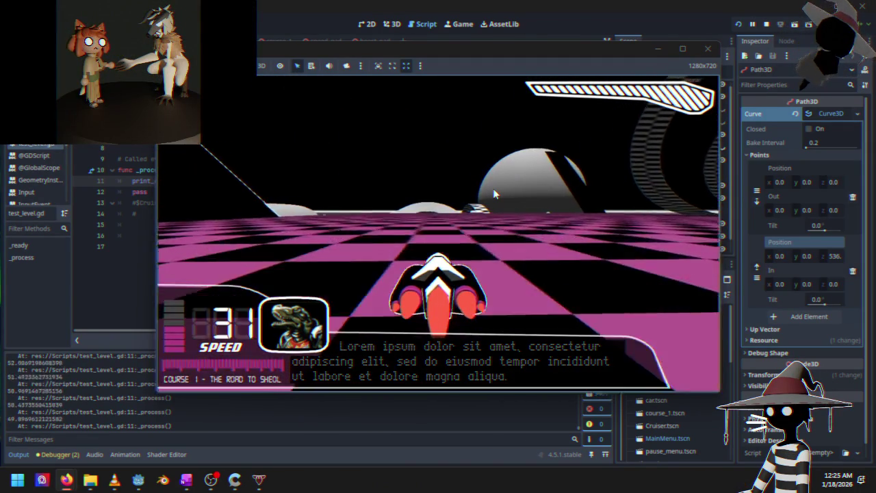
{"action": "key", "text": "Right"}
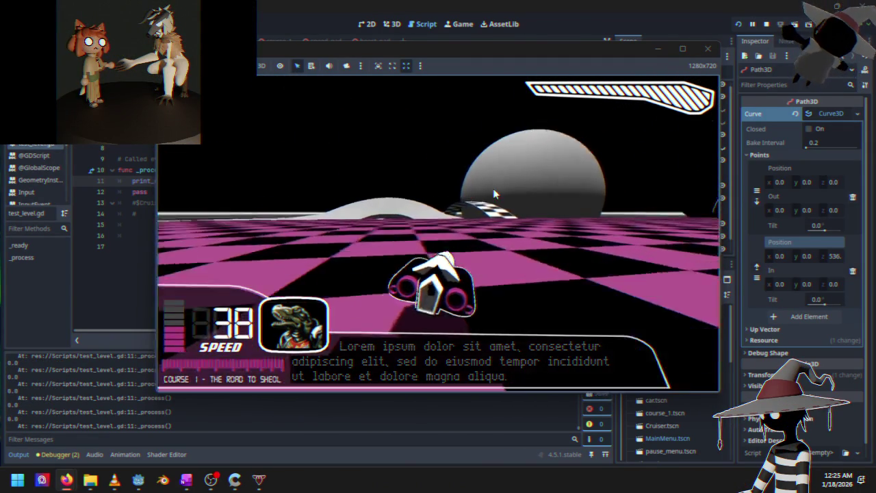
{"action": "key", "text": "Up"}
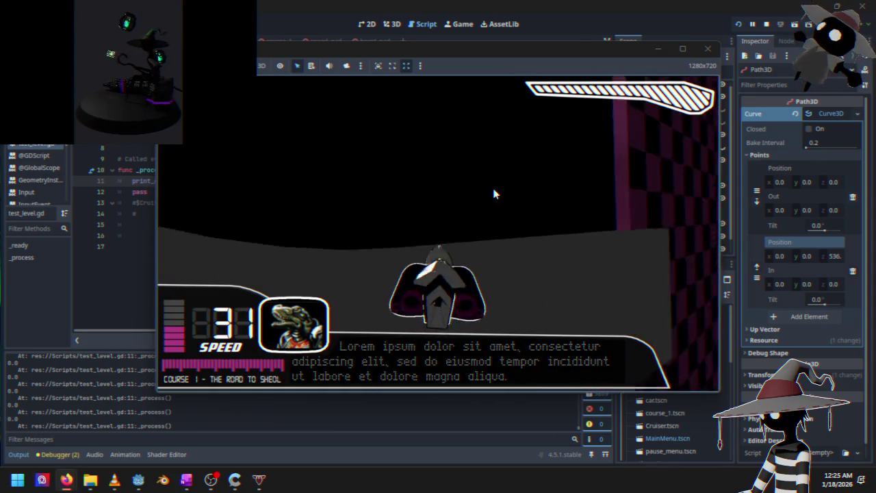
{"action": "key", "text": "Up"}
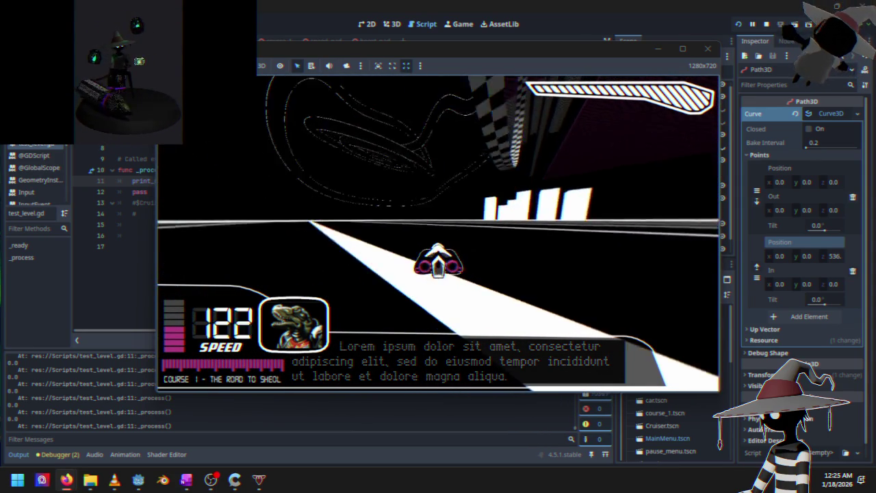
{"action": "left_click", "coordinate": [766, 25]}
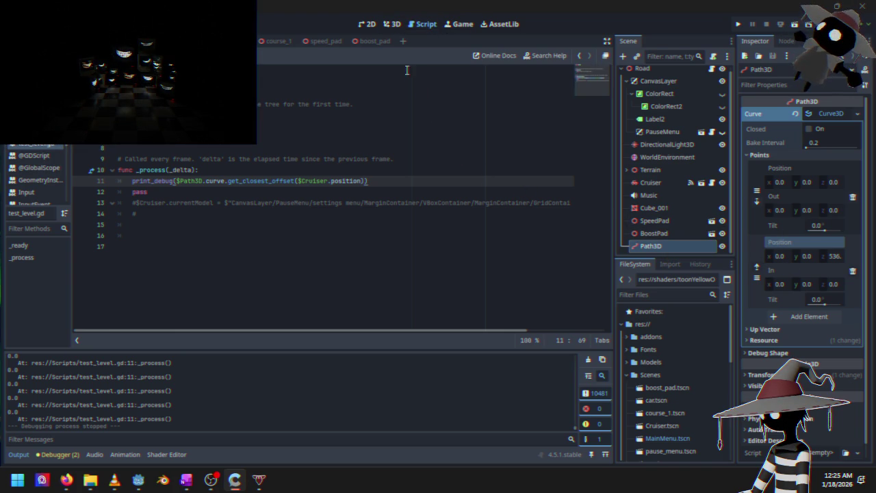
- Switch to the Cruiser scene and scroll through its Cruiser.gd script
{"action": "left_click", "coordinate": [393, 29]}
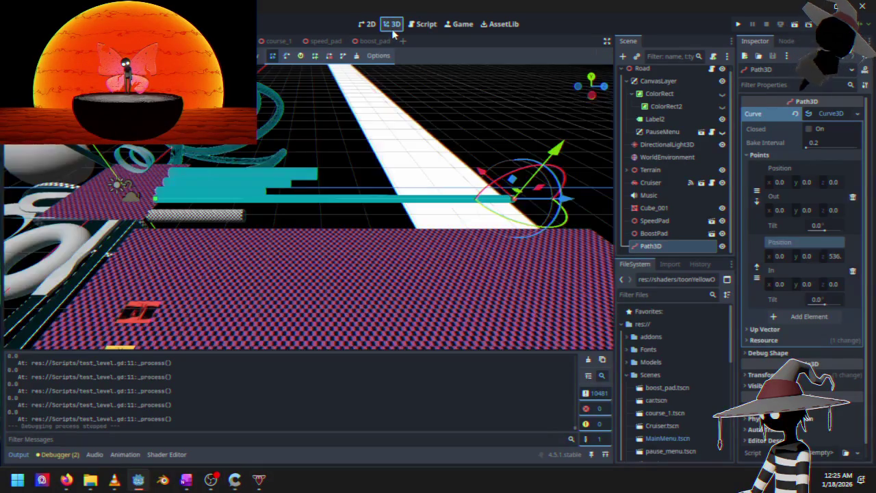
{"action": "key", "text": "ctrl+Tab"}
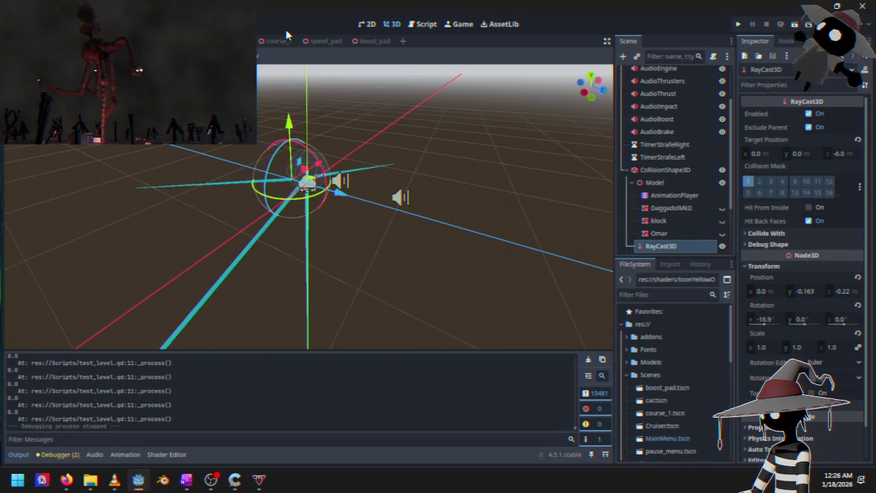
{"action": "left_click", "coordinate": [423, 25]}
{"action": "scroll", "coordinate": [279, 245], "scroll_direction": "down", "scroll_amount": 5}
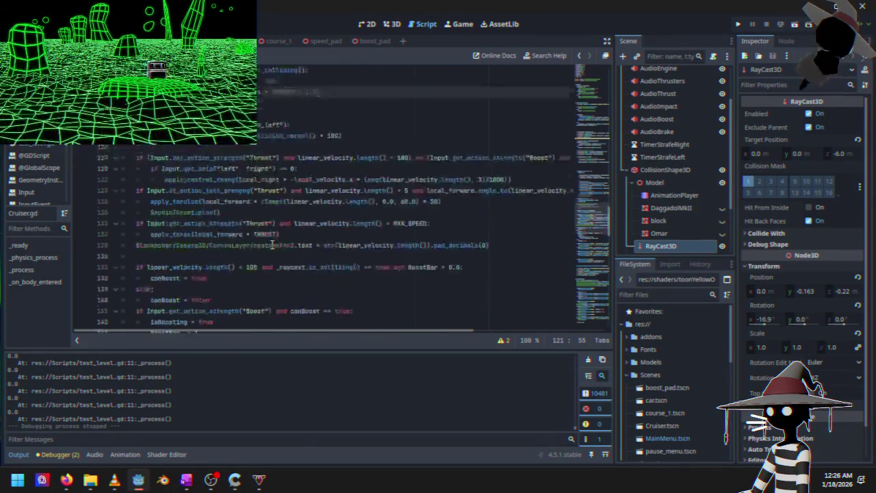
{"action": "scroll", "coordinate": [280, 244], "scroll_direction": "down", "scroll_amount": 2}
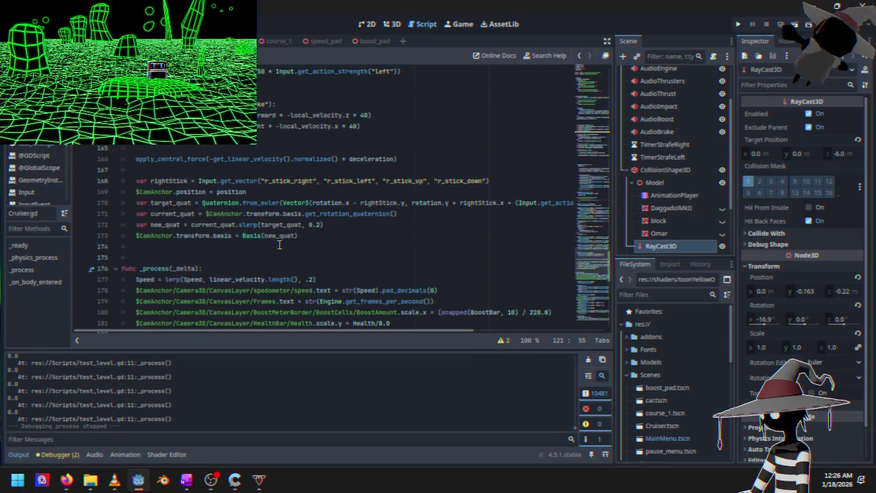
{"action": "scroll", "coordinate": [280, 244], "scroll_direction": "down", "scroll_amount": 13}
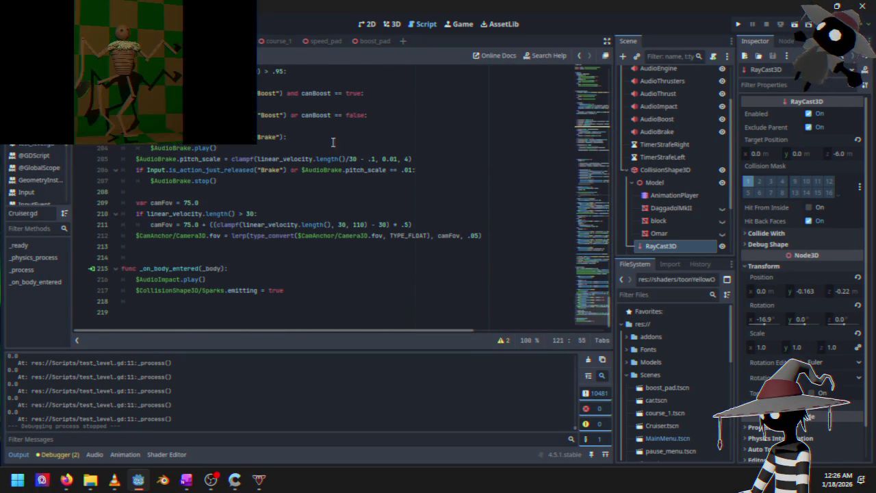
{"action": "scroll", "coordinate": [34, 171], "scroll_direction": "up", "scroll_amount": 2}
- Open course_1.gd and place the cursor at the end of line 22
{"action": "left_click", "coordinate": [35, 150]}
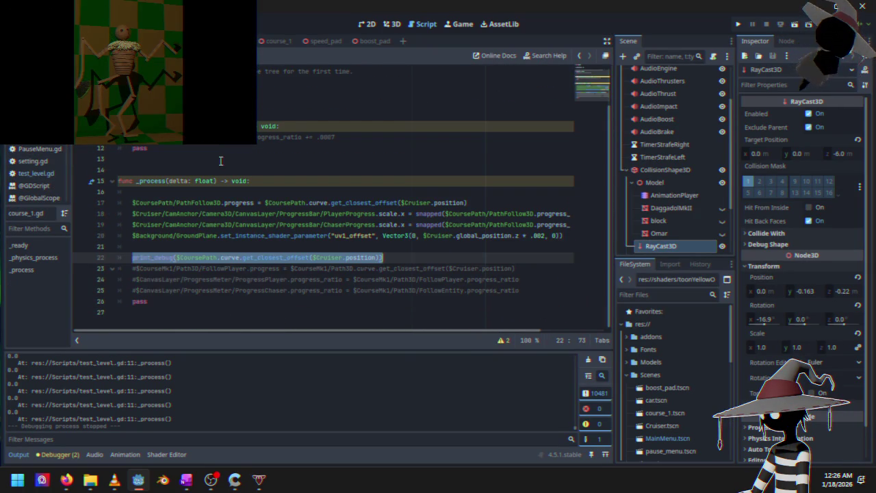
{"action": "left_click", "coordinate": [345, 258]}
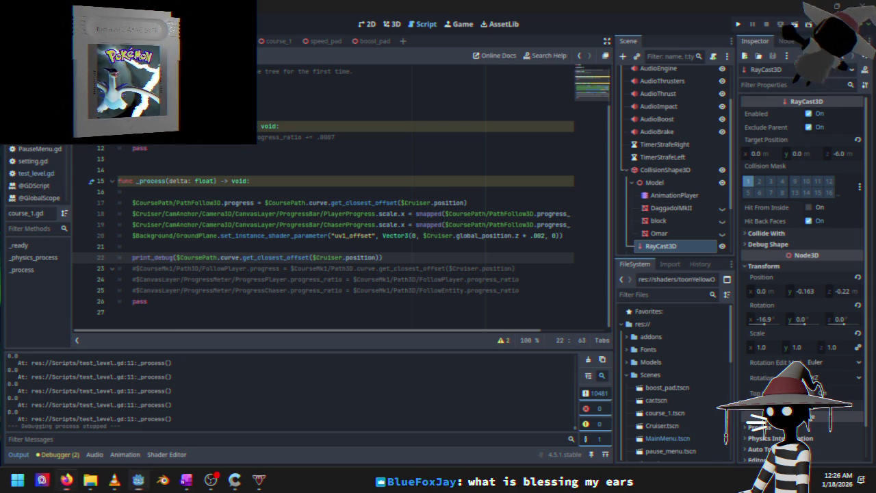
{"action": "key", "text": "alt+Tab"}
{"action": "left_click_drag", "start_coordinate": [542, 116], "coordinate": [583, 74]}
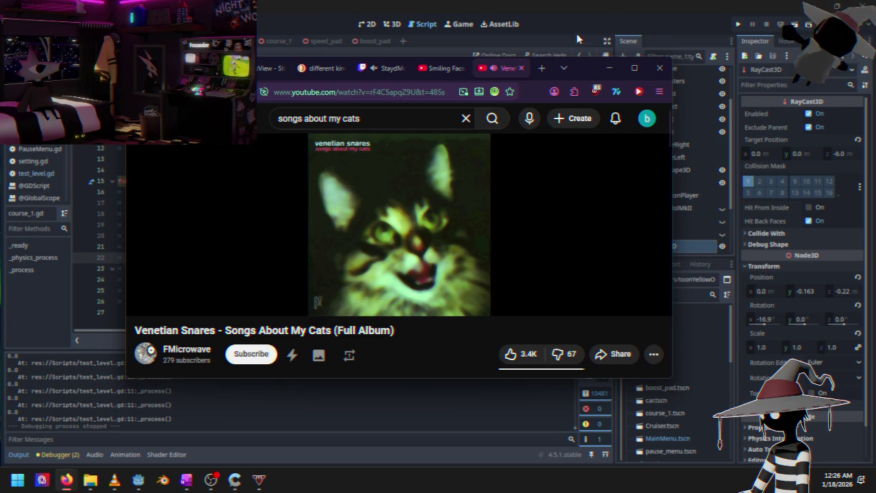
{"action": "left_click", "coordinate": [580, 56]}
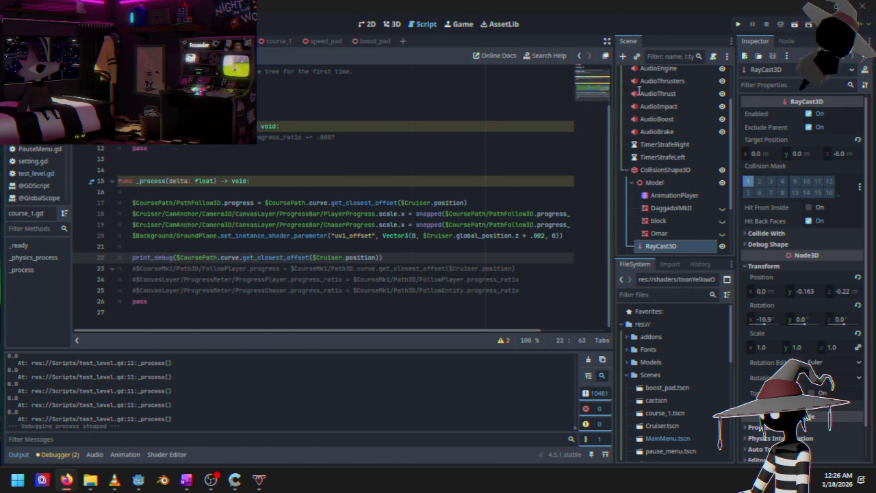
{"action": "left_click", "coordinate": [420, 259]}
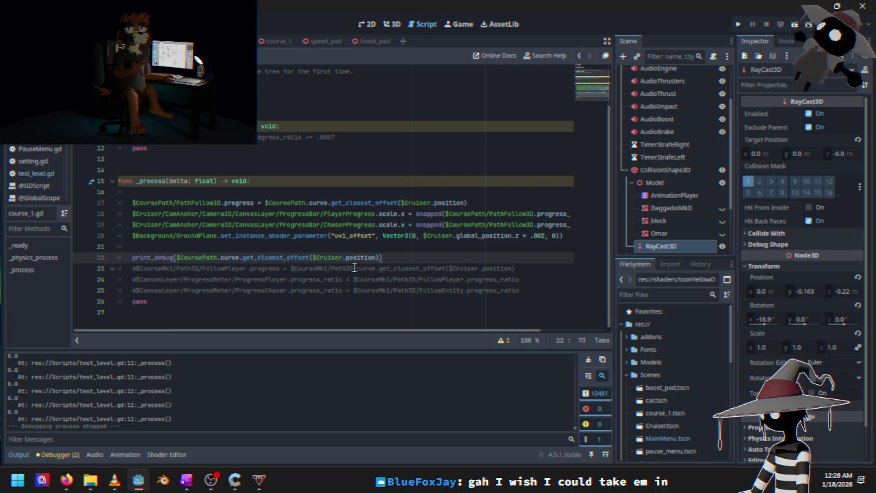
{"action": "left_click", "coordinate": [437, 203]}
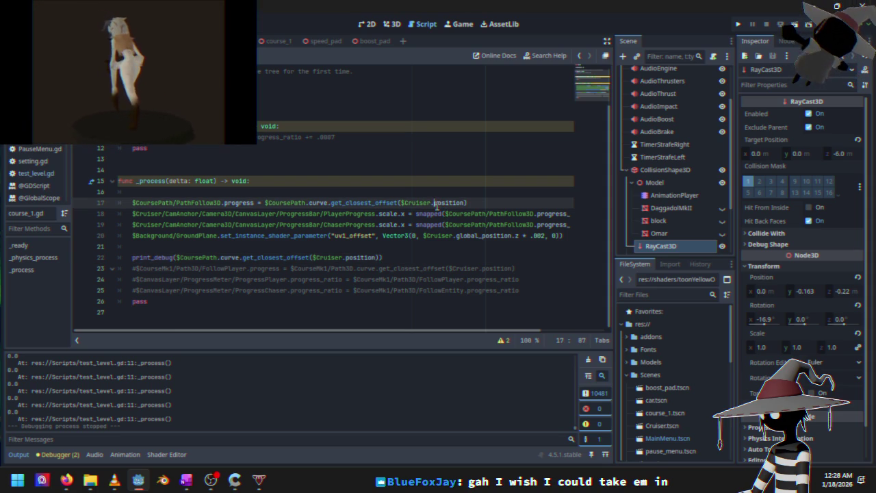
- Change line 17 to pass $Cruiser.global_position to get_closest_offset
{"action": "type", "text": "globa"}
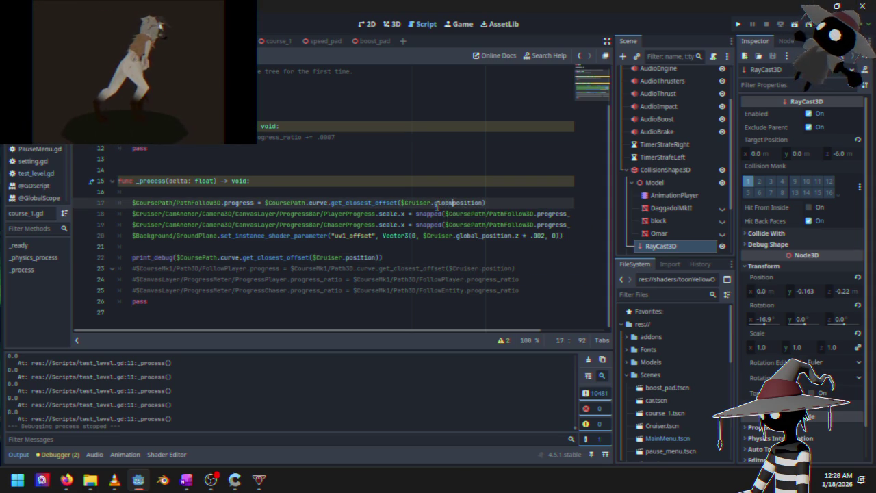
{"action": "key", "text": "BackSpace"}
{"action": "key", "text": "BackSpace"}
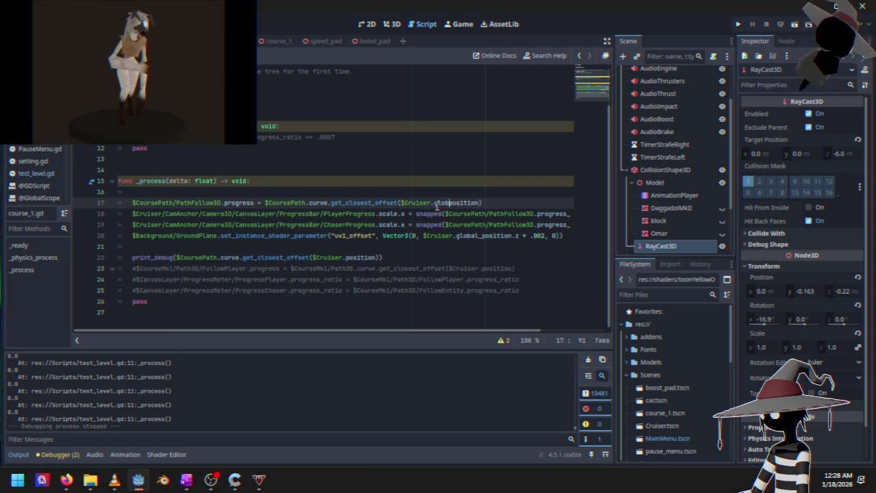
{"action": "type", "text": "al_"}
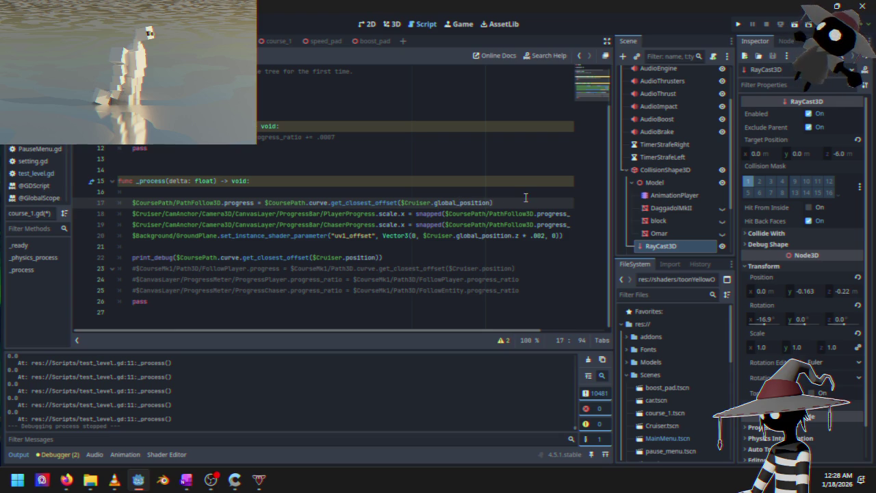
- Run the project, start a race, accelerate briefly, then stop it with F8
{"action": "left_click", "coordinate": [738, 24]}
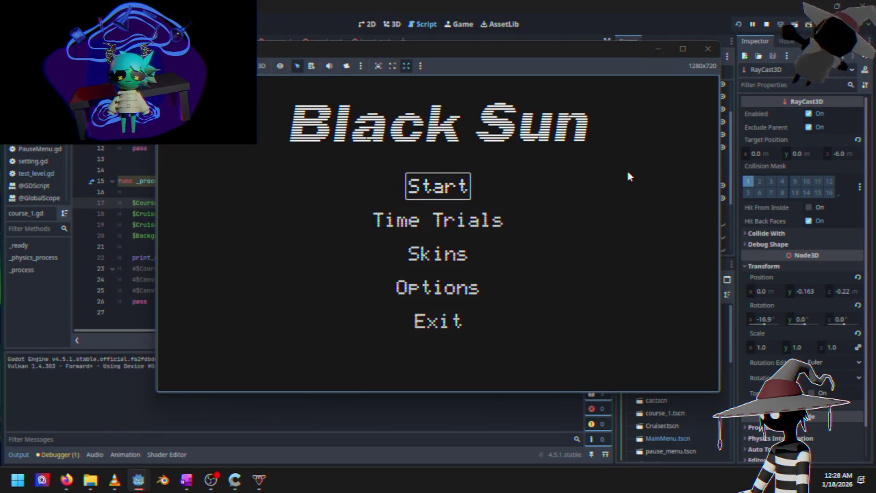
{"action": "key", "text": "Down"}
{"action": "key", "text": "Up"}
{"action": "key", "text": "Return"}
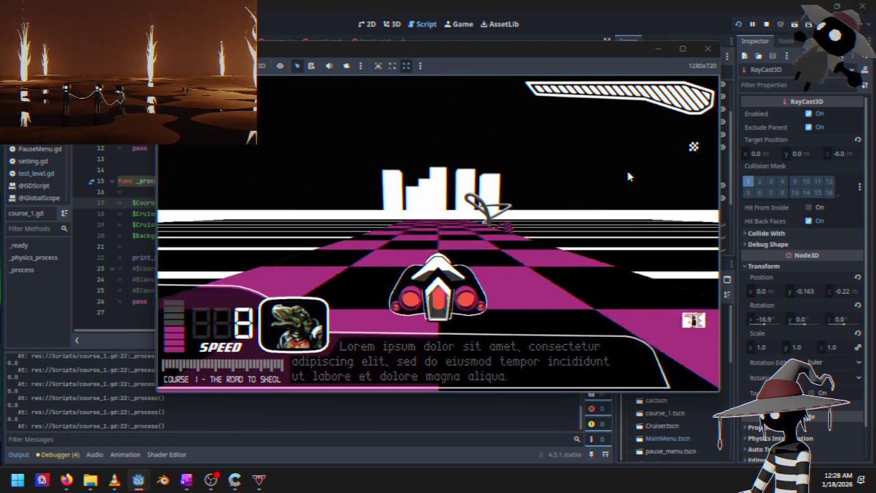
{"action": "key", "text": "Up"}
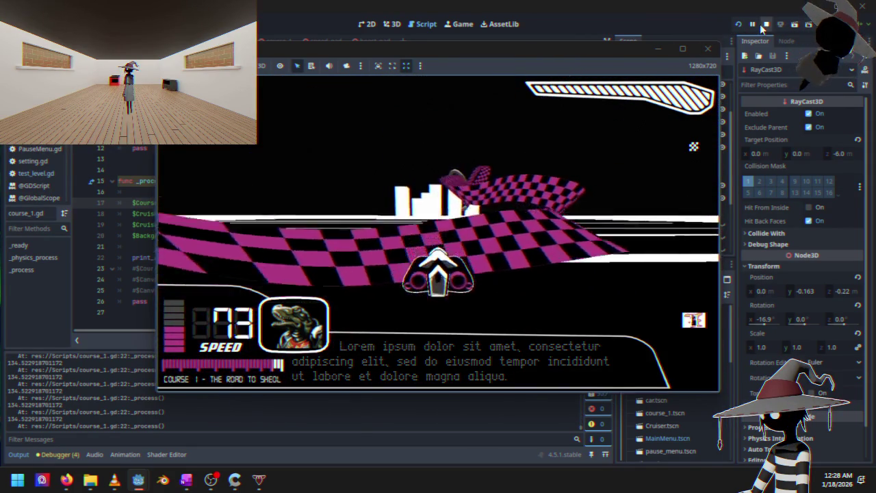
{"action": "key", "text": "F8"}
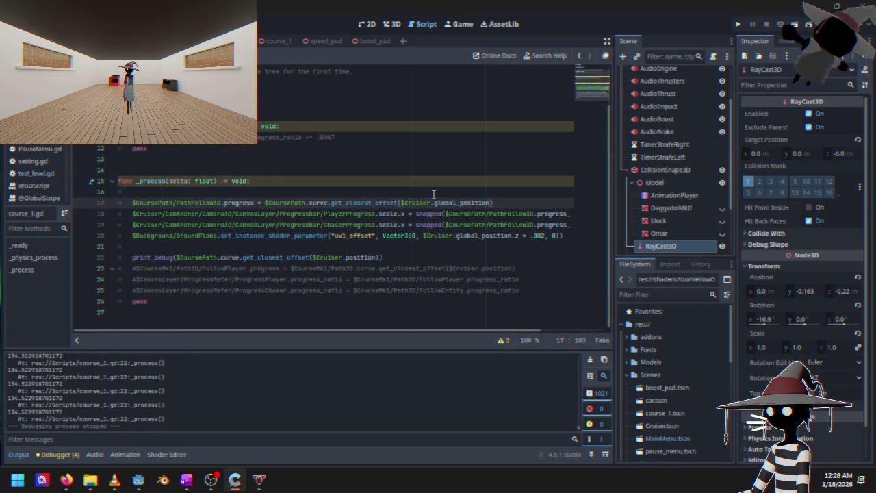
- Make line 17 use $Cruiser/CollisionShape3D.position instead of global_position, then rerun the project
{"action": "scroll", "coordinate": [674, 150], "scroll_direction": "up", "scroll_amount": 2}
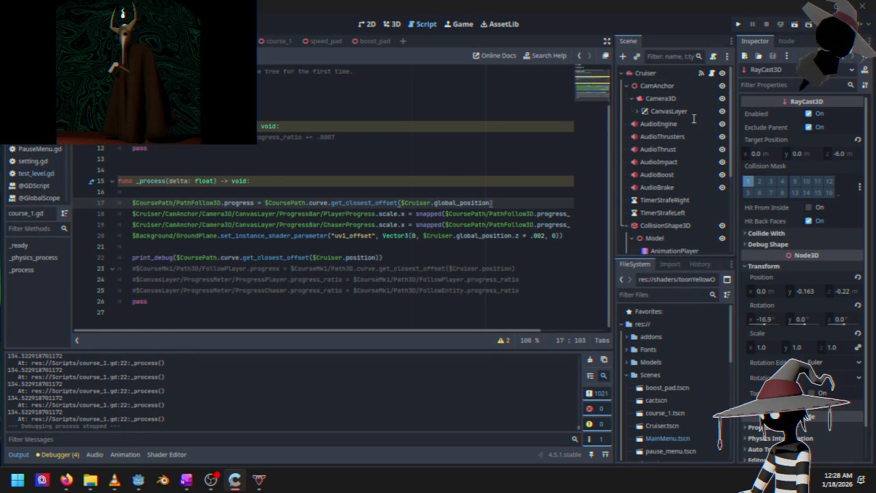
{"action": "scroll", "coordinate": [676, 157], "scroll_direction": "down", "scroll_amount": 5}
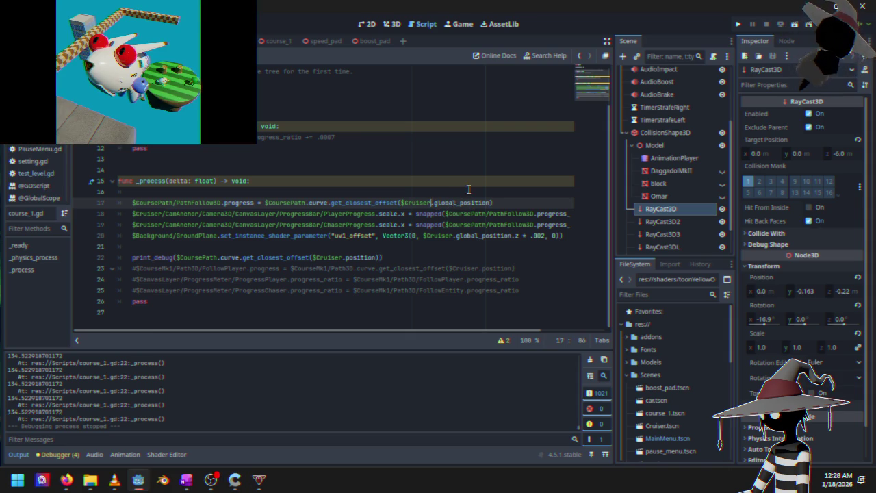
{"action": "key", "text": "BackSpace"}
{"action": "key", "text": "BackSpace"}
{"action": "key", "text": "BackSpace"}
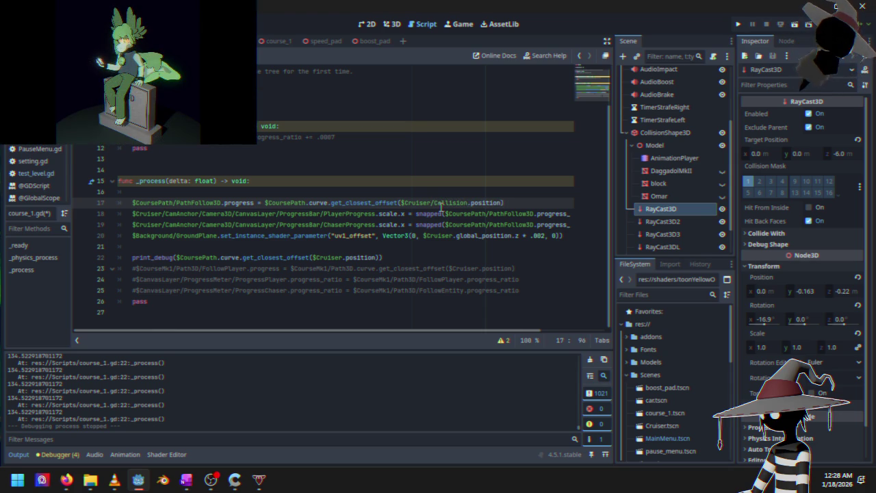
{"action": "type", "text": "Shape3D"}
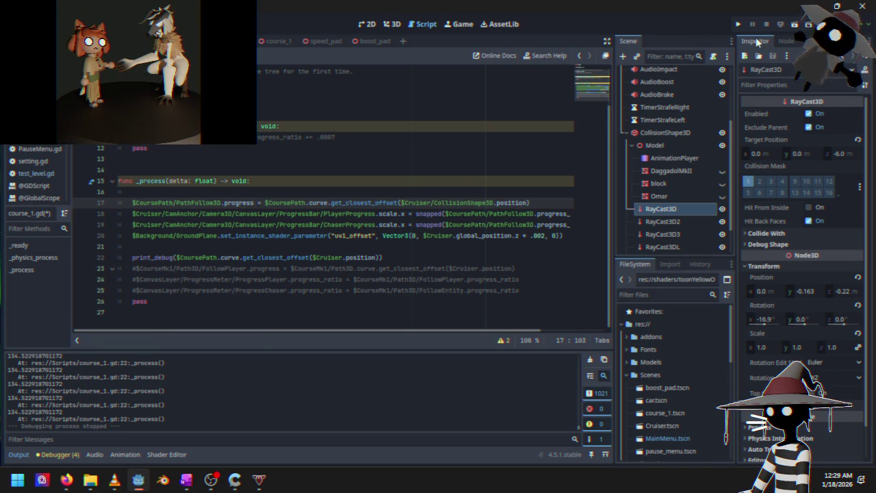
{"action": "left_click", "coordinate": [737, 25]}
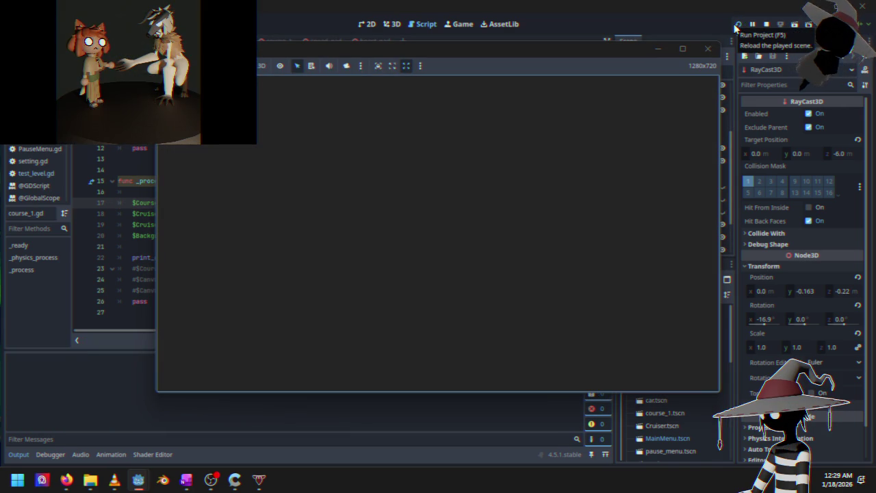
- Move menu focus between Start, Time Trials and Skins on the main menu
{"action": "key", "text": "Down"}
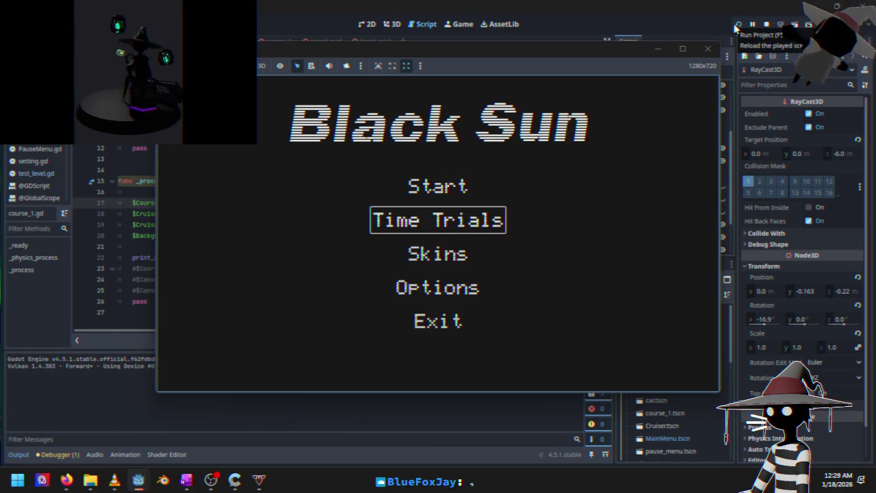
{"action": "key", "text": "Down"}
{"action": "key", "text": "Up"}
{"action": "key", "text": "Up"}
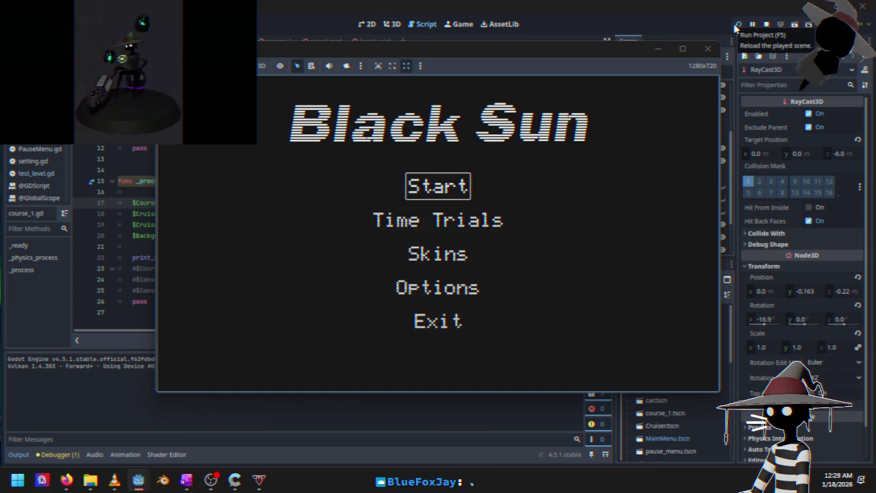
{"action": "key", "text": "Down"}
{"action": "key", "text": "Up"}
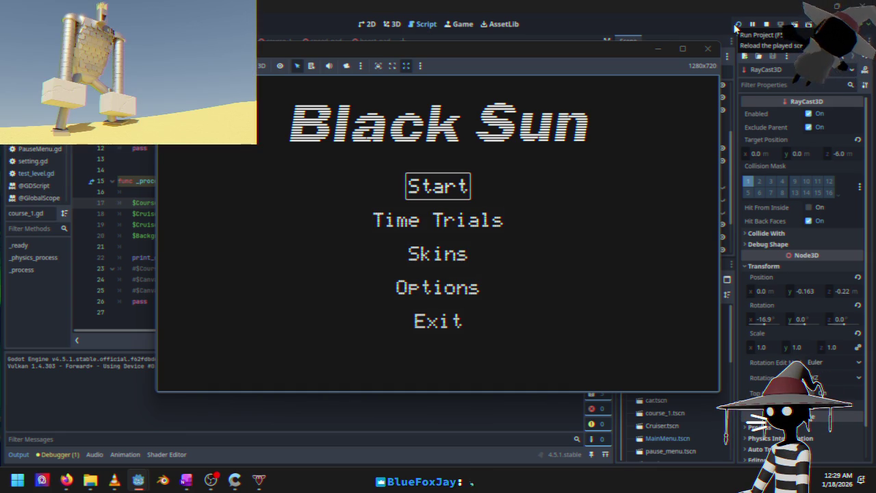
{"action": "key", "text": "Down"}
{"action": "key", "text": "Up"}
{"action": "key", "text": "Down"}
{"action": "key", "text": "Up"}
- Start the race, accelerate down the track, then stop the running game
{"action": "key", "text": "Down"}
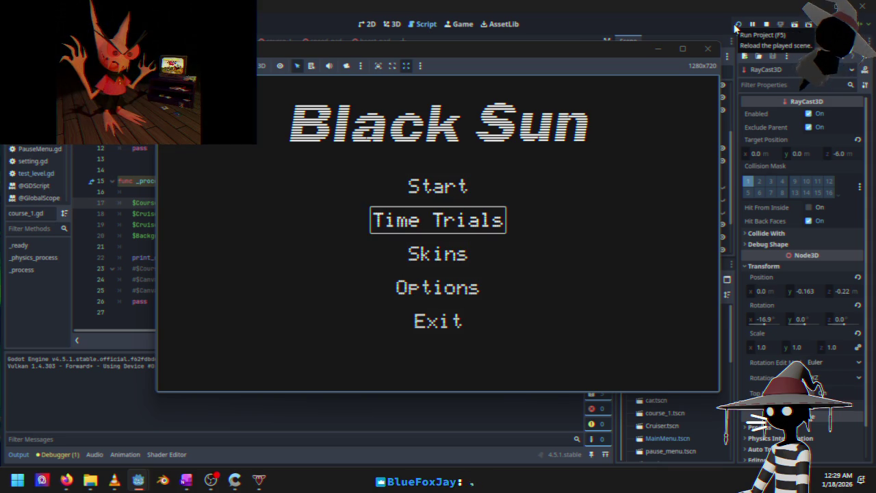
{"action": "key", "text": "Up"}
{"action": "key", "text": "Return"}
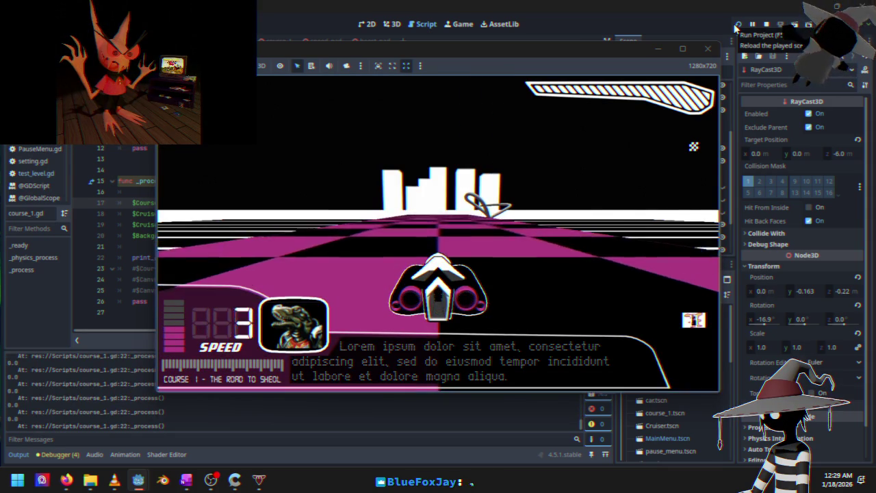
{"action": "key", "text": "Up"}
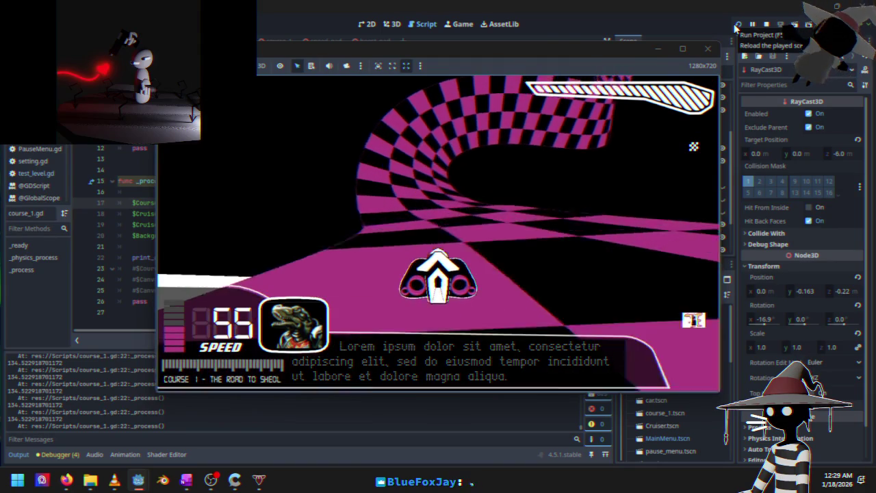
{"action": "left_click", "coordinate": [708, 49]}
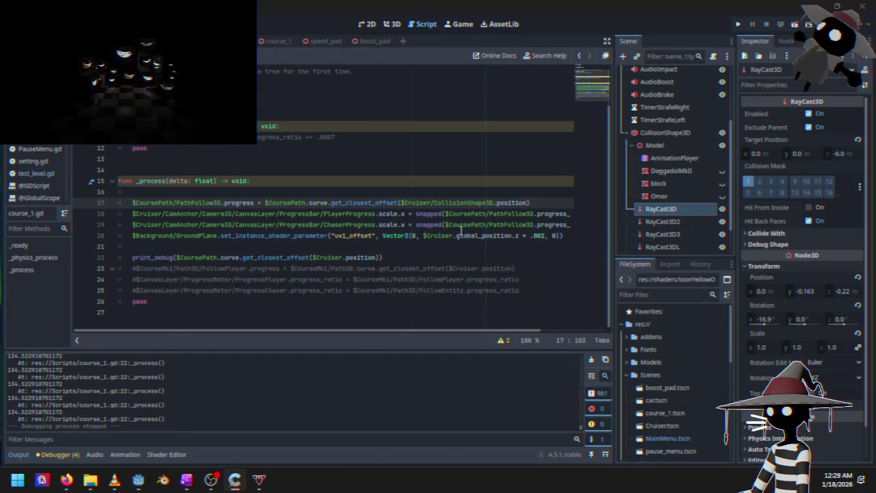
- Delete /CollisionShape3D from line 17 of course_1.gd, then review test_level.gd and Cruiser.gd
{"action": "left_click", "coordinate": [490, 205]}
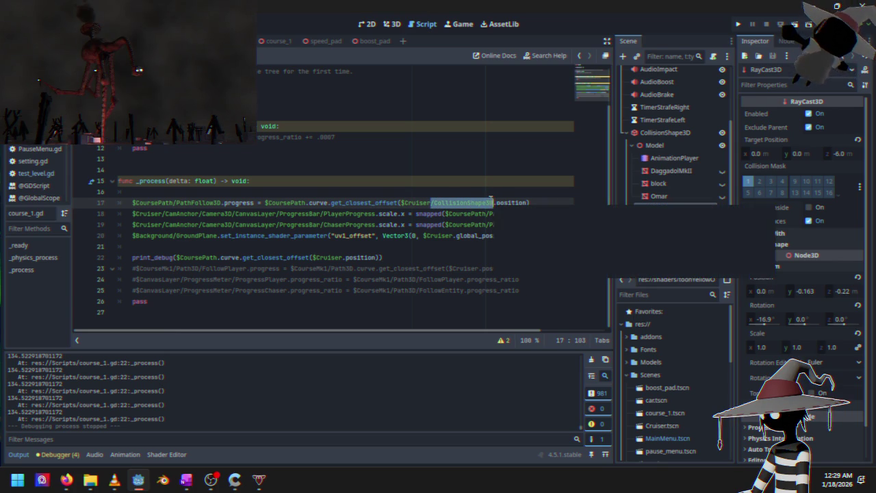
{"action": "key", "text": "BackSpace"}
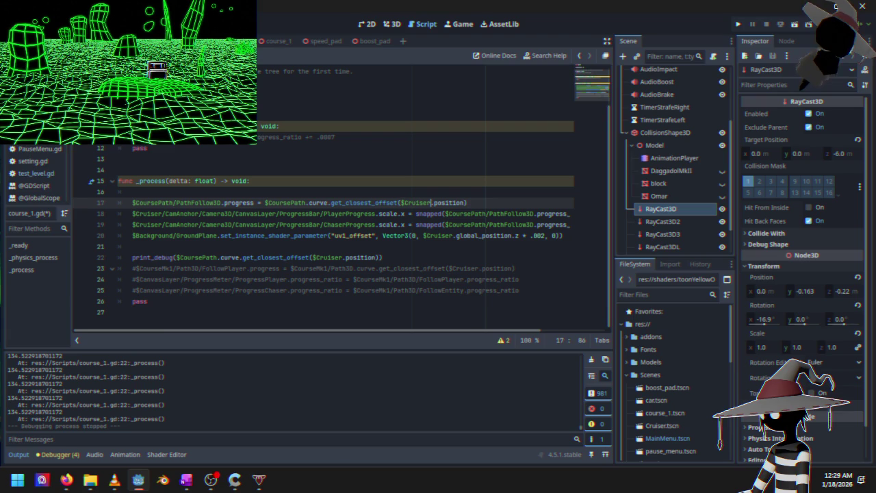
{"action": "key", "text": "ctrl+Tab"}
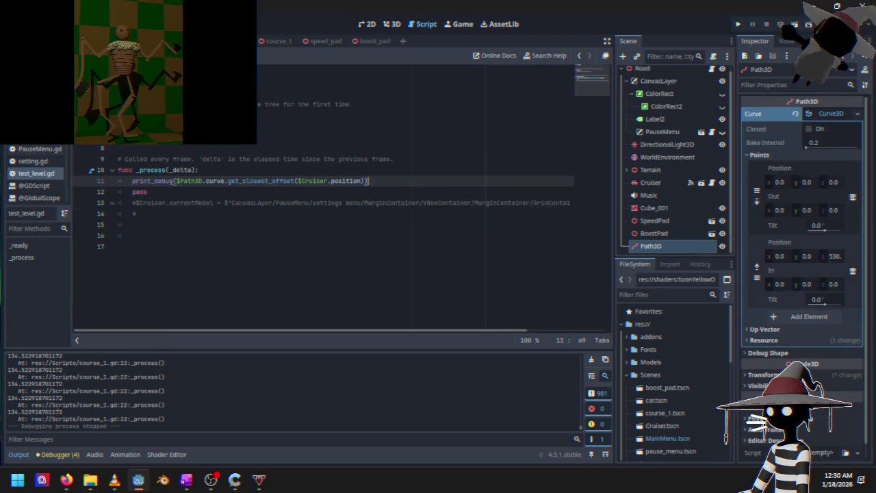
{"action": "key", "text": "ctrl+Tab"}
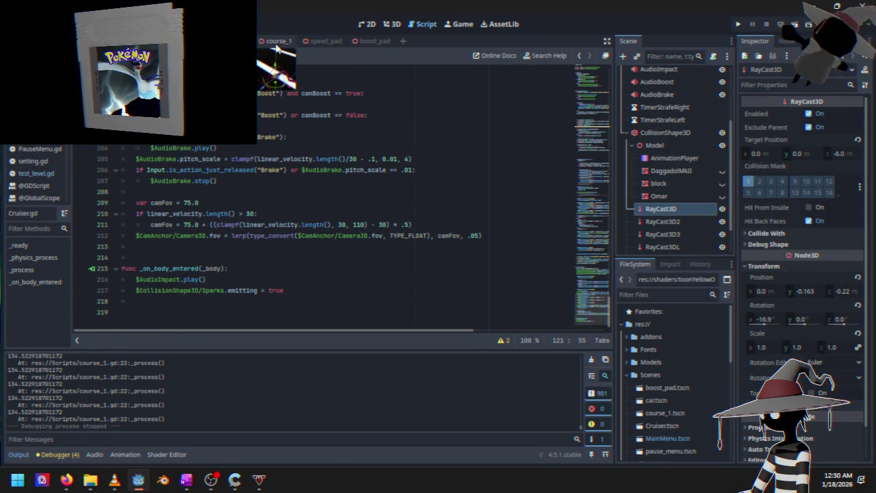
- Look over the course_1 and speed_pad scenes, then show the Cruiser scene in 3D
{"action": "left_click", "coordinate": [277, 43]}
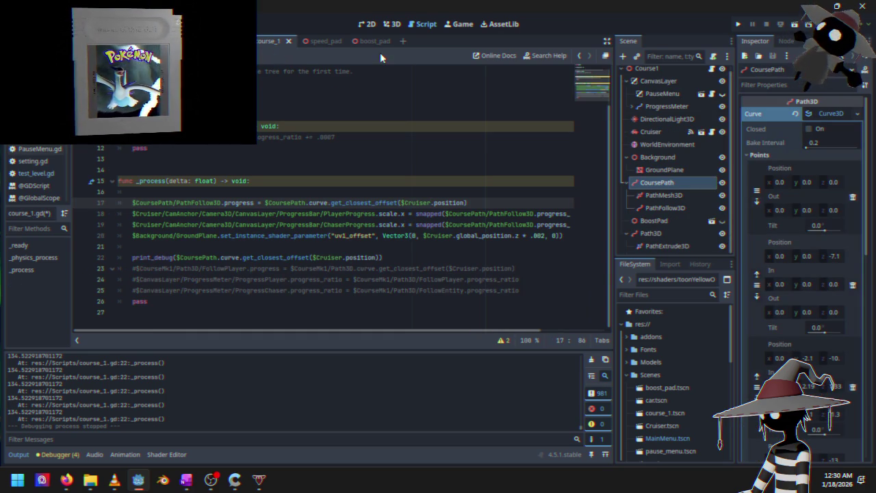
{"action": "left_click", "coordinate": [313, 41]}
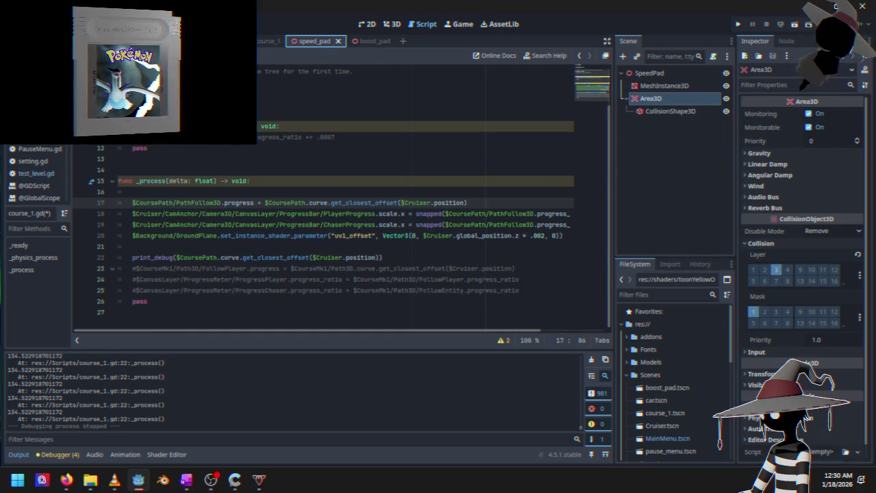
{"action": "left_click", "coordinate": [229, 41]}
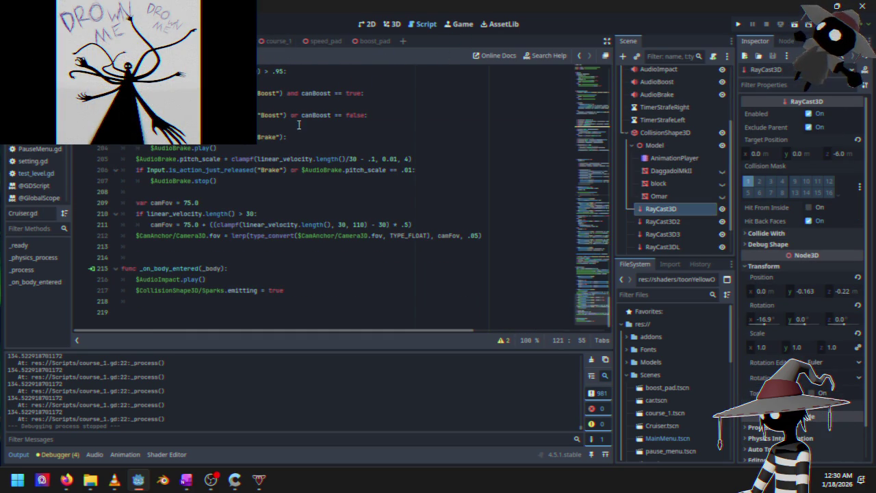
{"action": "left_click", "coordinate": [392, 25]}
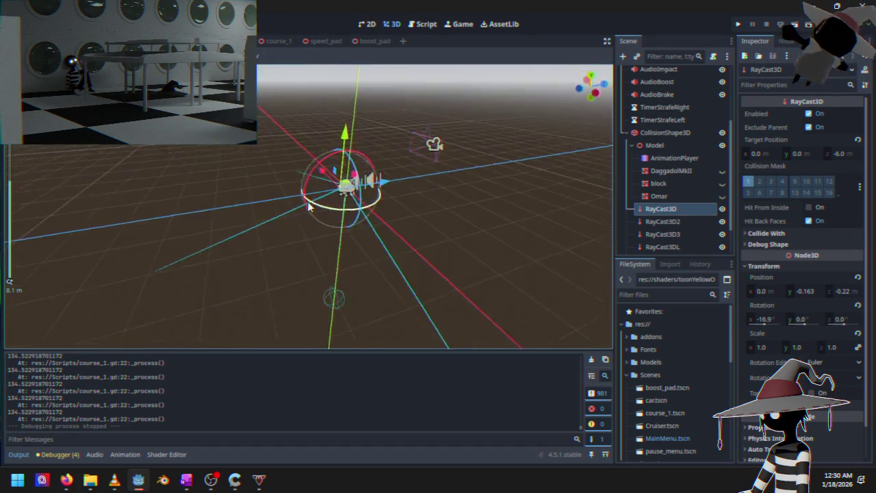
- Disable the Cruiser's ShapeCast3D node by unchecking Enabled in the Inspector
{"action": "left_click_drag", "start_coordinate": [307, 201], "coordinate": [174, 241]}
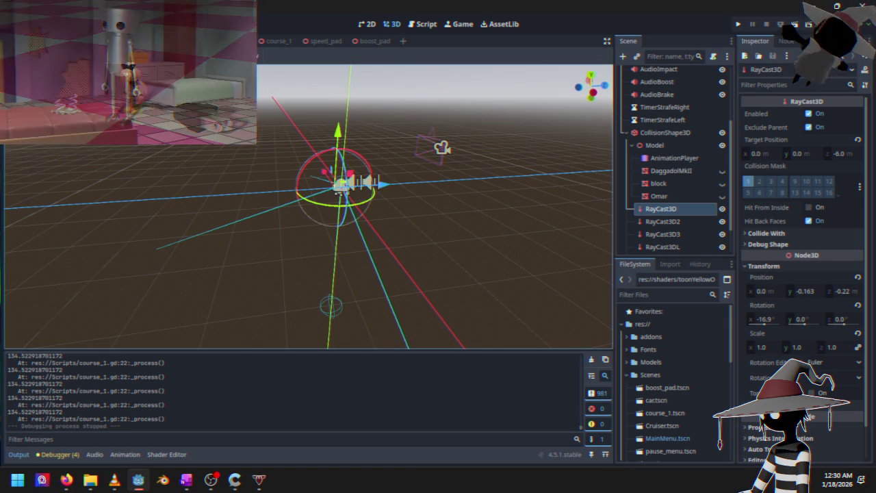
{"action": "mouse_move", "coordinate": [351, 200]}
{"action": "left_mouse_down"}
{"action": "mouse_move", "coordinate": [231, 192]}
{"action": "mouse_move", "coordinate": [329, 188]}
{"action": "mouse_move", "coordinate": [297, 181]}
{"action": "left_mouse_up"}
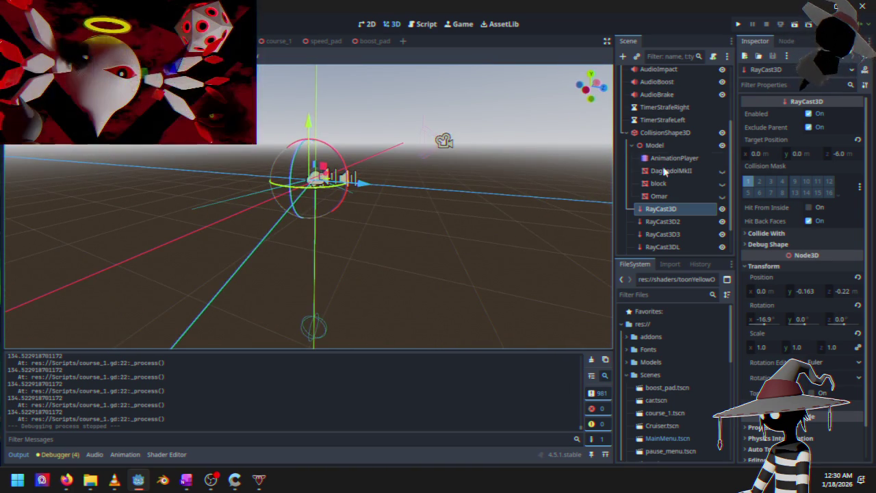
{"action": "scroll", "coordinate": [684, 205], "scroll_direction": "down", "scroll_amount": 3}
{"action": "left_click", "coordinate": [663, 246]}
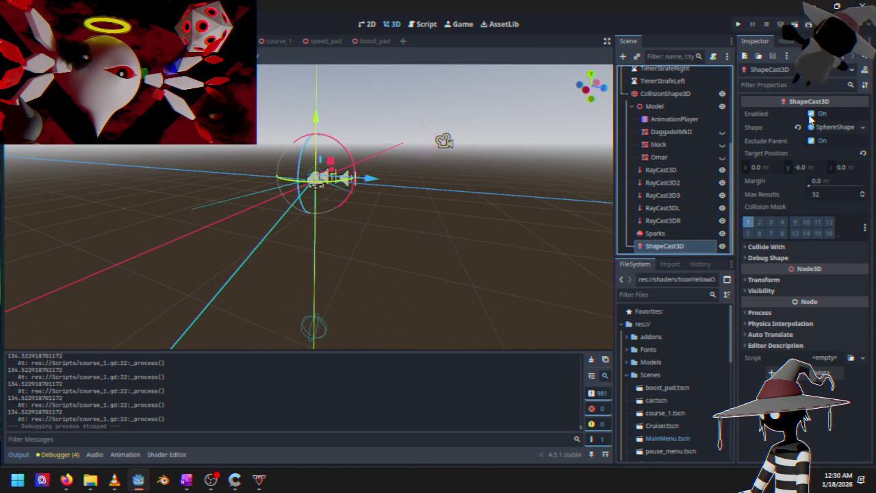
{"action": "left_click", "coordinate": [811, 113]}
- Inspect the ship's colliders from a few angles, then return to the course_1 scene
{"action": "mouse_move", "coordinate": [346, 205]}
{"action": "left_mouse_down"}
{"action": "mouse_move", "coordinate": [352, 189]}
{"action": "mouse_move", "coordinate": [336, 228]}
{"action": "mouse_move", "coordinate": [380, 212]}
{"action": "mouse_move", "coordinate": [401, 189]}
{"action": "left_mouse_up"}
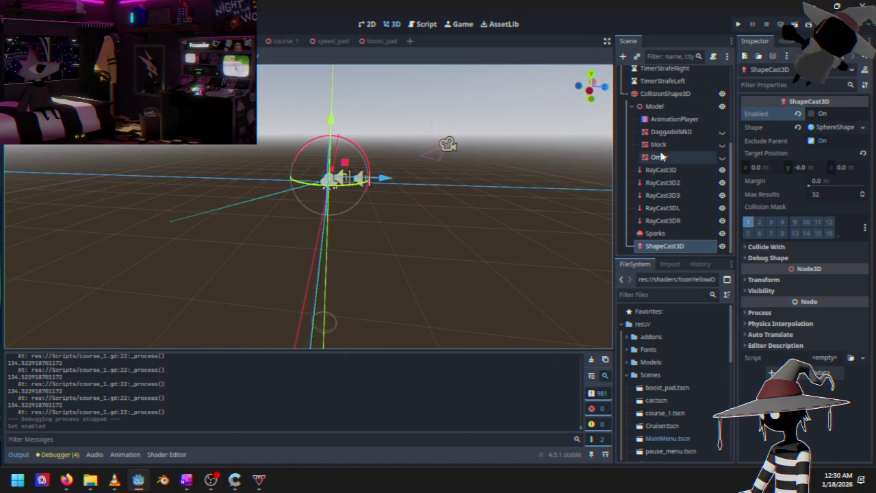
{"action": "mouse_move", "coordinate": [311, 196]}
{"action": "left_mouse_down"}
{"action": "mouse_move", "coordinate": [377, 231]}
{"action": "mouse_move", "coordinate": [397, 218]}
{"action": "mouse_move", "coordinate": [264, 217]}
{"action": "mouse_move", "coordinate": [297, 212]}
{"action": "mouse_move", "coordinate": [332, 211]}
{"action": "mouse_move", "coordinate": [301, 232]}
{"action": "mouse_move", "coordinate": [268, 236]}
{"action": "left_mouse_up"}
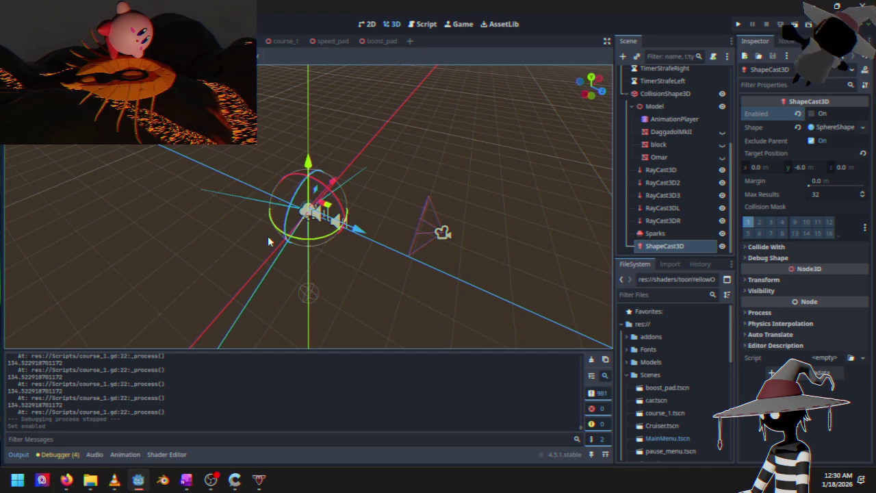
{"action": "left_click", "coordinate": [335, 41]}
{"action": "left_click", "coordinate": [274, 42]}
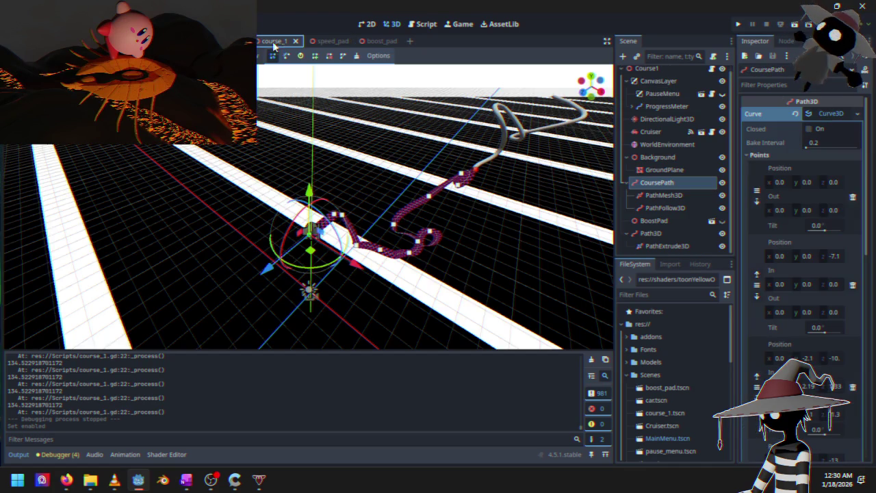
- Frame the Cruiser over the course path in course_1's 3D view
{"action": "mouse_move", "coordinate": [366, 250]}
{"action": "left_mouse_down"}
{"action": "mouse_move", "coordinate": [256, 203]}
{"action": "mouse_move", "coordinate": [337, 249]}
{"action": "mouse_move", "coordinate": [326, 275]}
{"action": "mouse_move", "coordinate": [254, 279]}
{"action": "mouse_move", "coordinate": [301, 264]}
{"action": "left_mouse_up"}
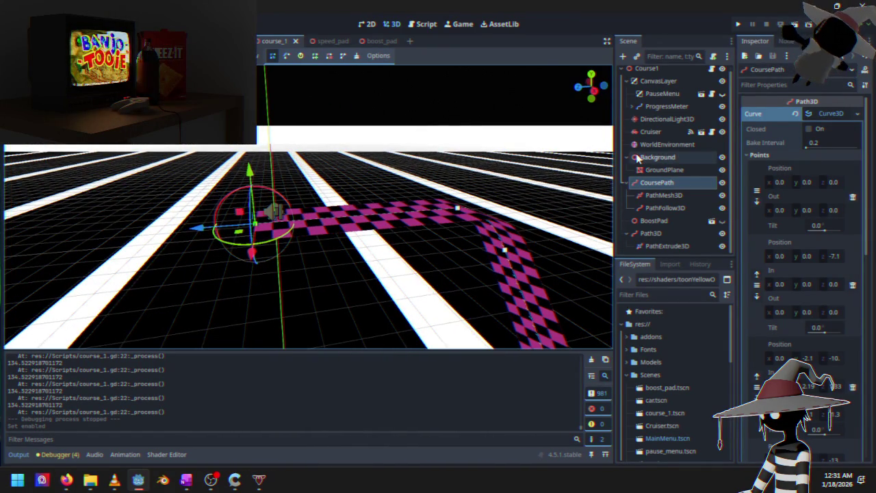
{"action": "left_click", "coordinate": [650, 137]}
{"action": "key", "text": "f"}
{"action": "scroll", "coordinate": [255, 238], "scroll_direction": "down", "scroll_amount": 8}
{"action": "left_click_drag", "start_coordinate": [251, 241], "coordinate": [268, 250]}
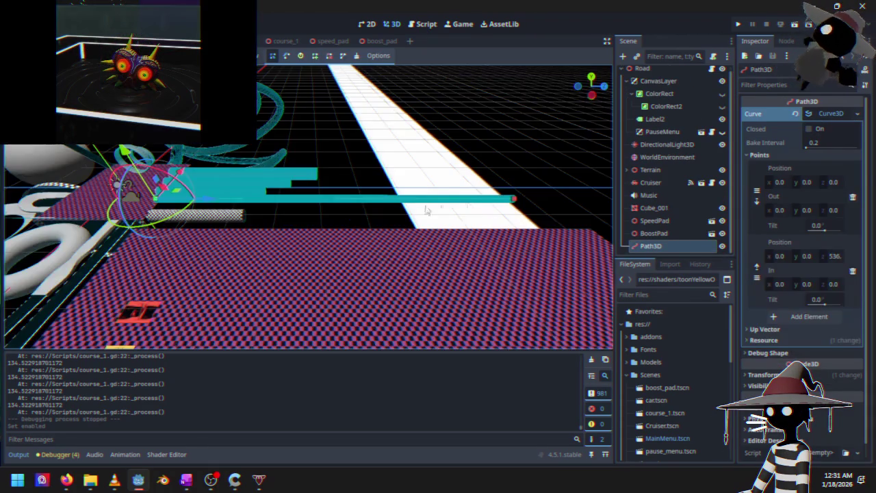
{"action": "mouse_move", "coordinate": [426, 211]}
{"action": "left_mouse_down"}
{"action": "mouse_move", "coordinate": [297, 222]}
{"action": "mouse_move", "coordinate": [367, 239]}
{"action": "mouse_move", "coordinate": [259, 245]}
{"action": "mouse_move", "coordinate": [342, 239]}
{"action": "left_mouse_up"}
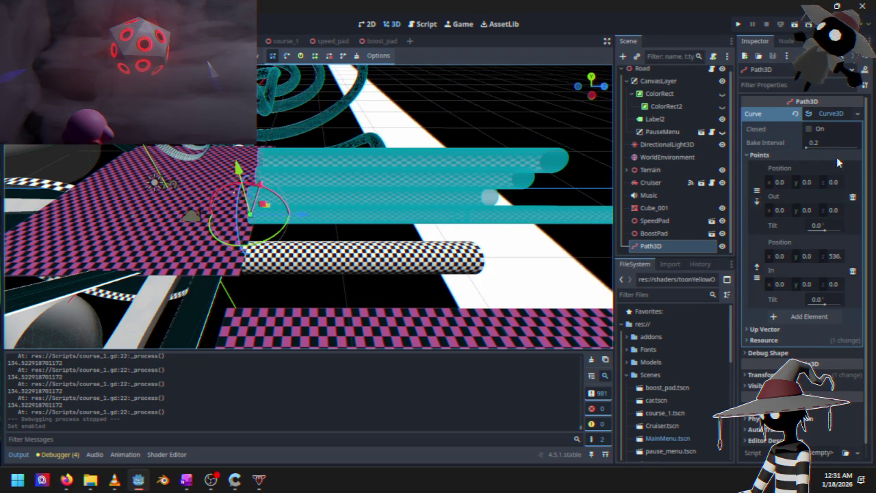
- Reset the test level's Path3D and Cruiser positions to the origin
{"action": "left_click", "coordinate": [677, 249]}
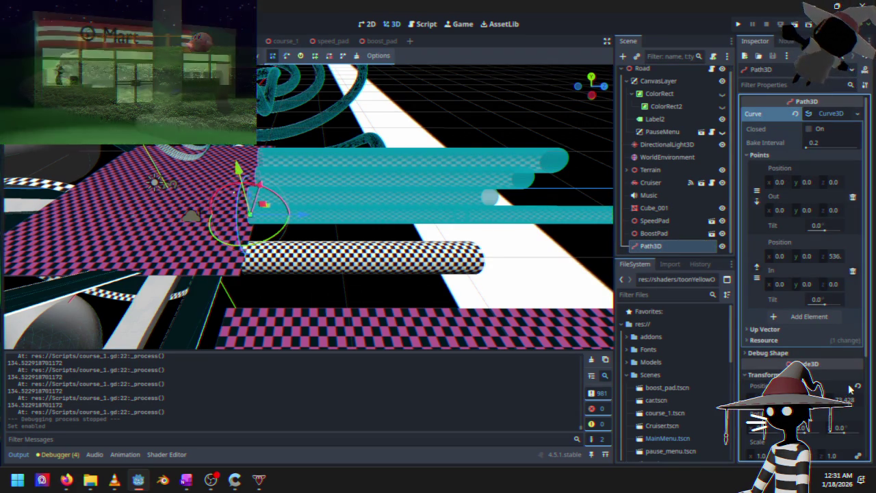
{"action": "left_click", "coordinate": [223, 215]}
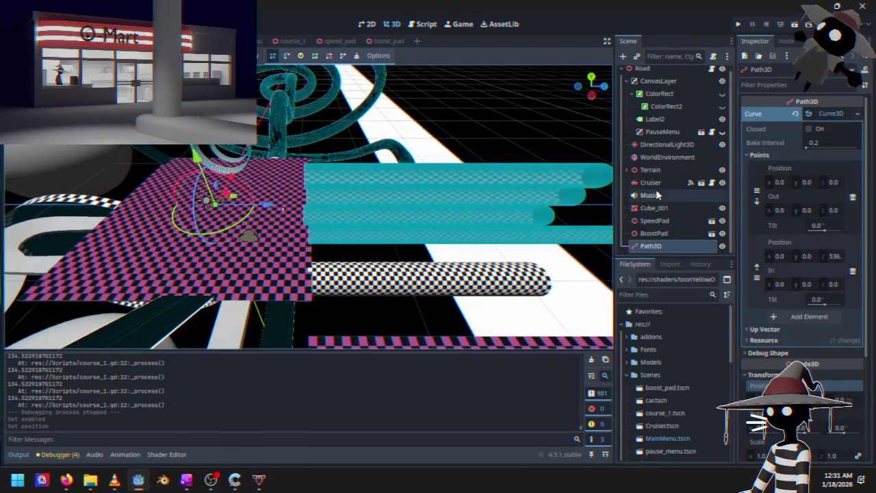
{"action": "left_click", "coordinate": [650, 182]}
{"action": "left_click_drag", "start_coordinate": [212, 231], "coordinate": [514, 294]}
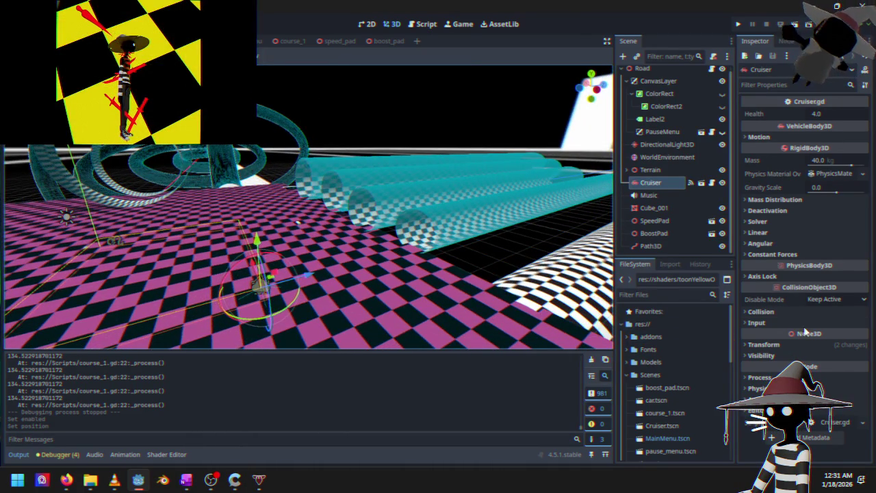
{"action": "left_click", "coordinate": [763, 344]}
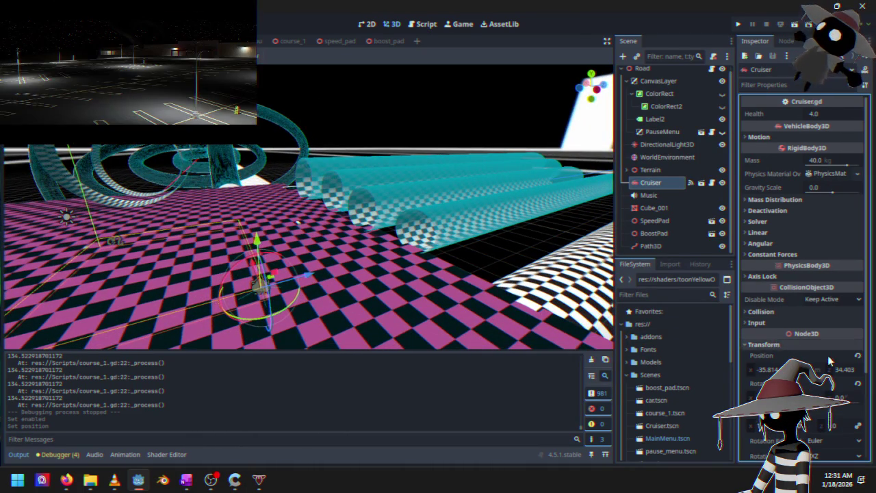
{"action": "left_click", "coordinate": [857, 356]}
- Raise the Cruiser along Y and focus the view on Path3D
{"action": "mouse_move", "coordinate": [344, 268]}
{"action": "left_mouse_down"}
{"action": "mouse_move", "coordinate": [123, 248]}
{"action": "mouse_move", "coordinate": [354, 260]}
{"action": "mouse_move", "coordinate": [254, 286]}
{"action": "mouse_move", "coordinate": [311, 238]}
{"action": "mouse_move", "coordinate": [298, 209]}
{"action": "mouse_move", "coordinate": [305, 198]}
{"action": "left_mouse_up"}
{"action": "mouse_move", "coordinate": [304, 247]}
{"action": "left_mouse_down"}
{"action": "mouse_move", "coordinate": [348, 251]}
{"action": "mouse_move", "coordinate": [351, 276]}
{"action": "mouse_move", "coordinate": [397, 264]}
{"action": "mouse_move", "coordinate": [384, 291]}
{"action": "left_mouse_up"}
{"action": "left_click", "coordinate": [646, 245]}
{"action": "key", "text": "f"}
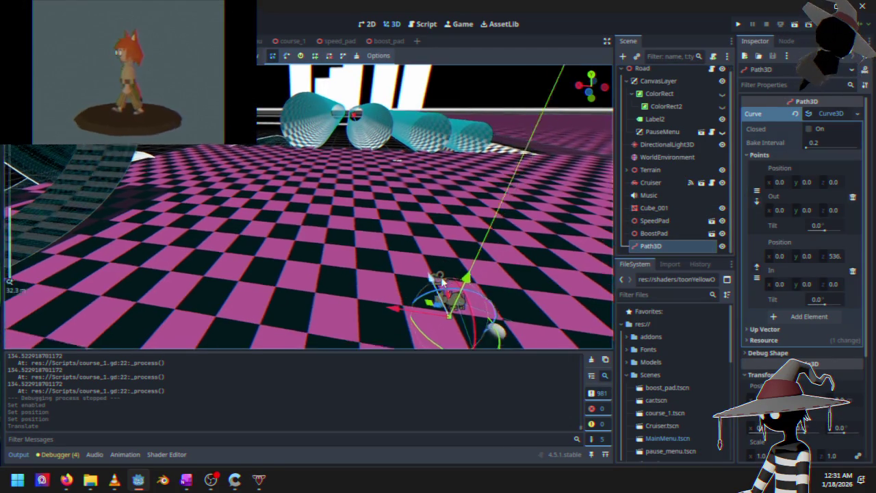
{"action": "mouse_move", "coordinate": [446, 288]}
{"action": "left_mouse_down"}
{"action": "mouse_move", "coordinate": [356, 219]}
{"action": "mouse_move", "coordinate": [355, 239]}
{"action": "mouse_move", "coordinate": [414, 295]}
{"action": "mouse_move", "coordinate": [430, 296]}
{"action": "left_mouse_up"}
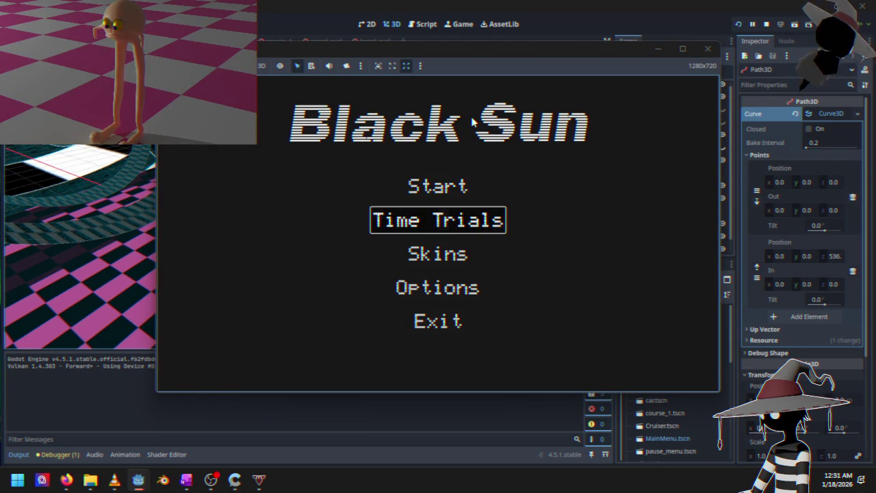
- Drive a Time Trials race through the checkered tunnel, then stop the game with F8
{"action": "key", "text": "Return"}
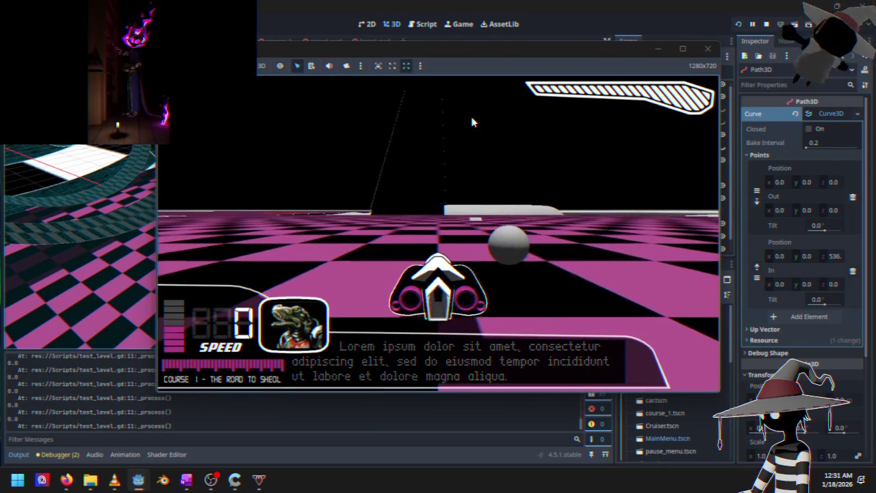
{"action": "key", "text": "w"}
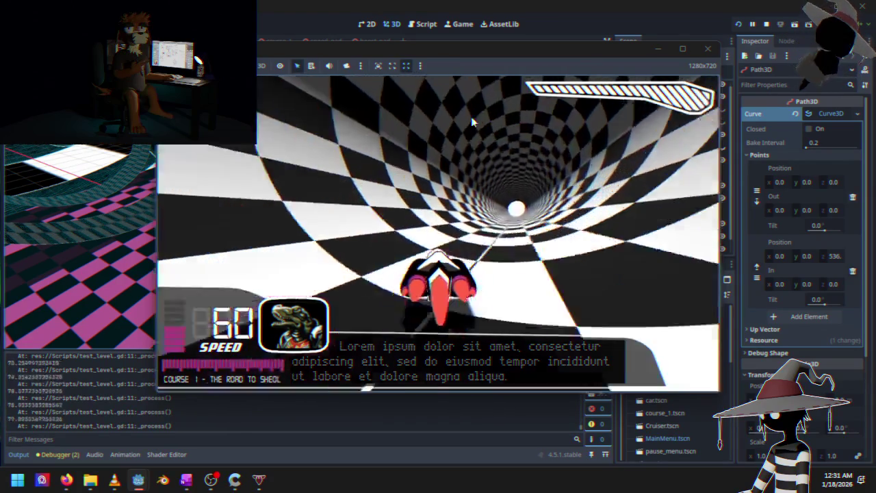
{"action": "key", "text": "s"}
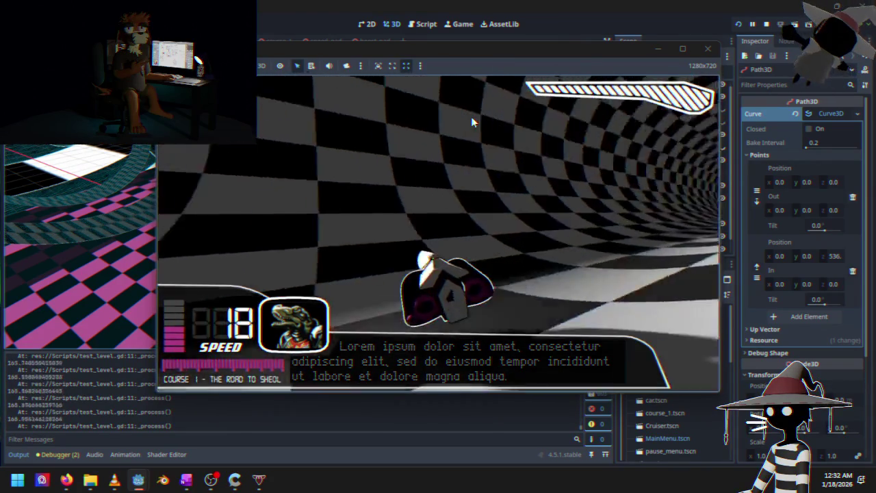
{"action": "key", "text": "w"}
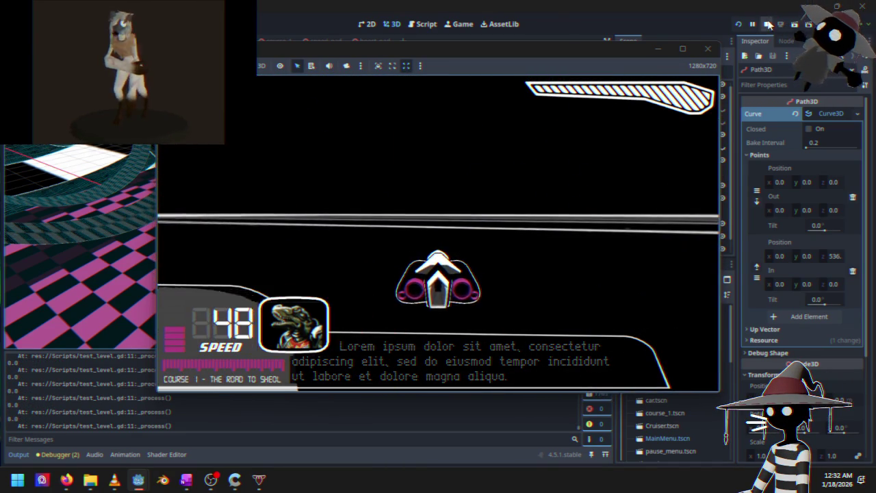
{"action": "key", "text": "F8"}
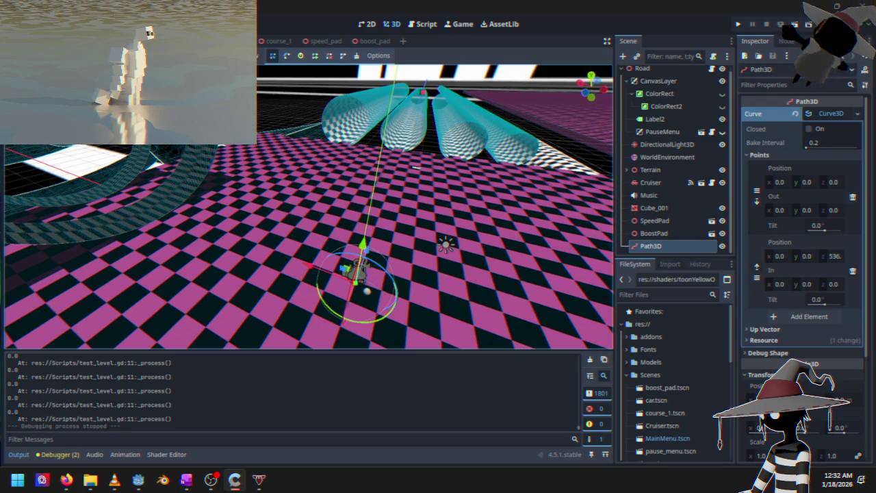
- Frame the Cruiser in course_1, revert its Position to the origin, and run with F6
{"action": "key", "text": "ctrl+Tab"}
{"action": "scroll", "coordinate": [252, 214], "scroll_direction": "down", "scroll_amount": 5}
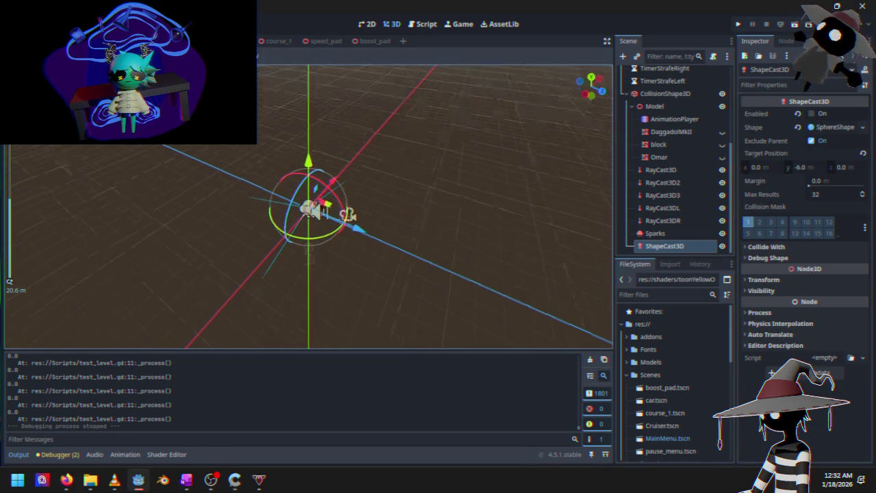
{"action": "left_click", "coordinate": [289, 43]}
{"action": "key", "text": "q"}
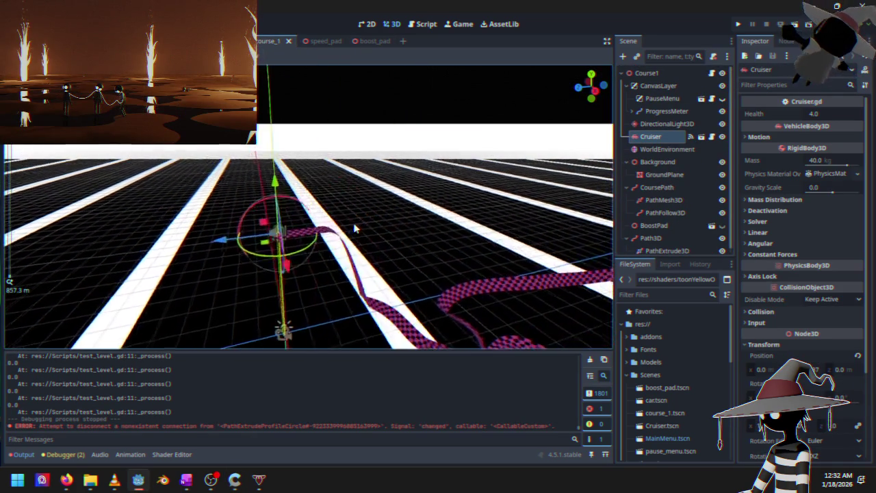
{"action": "key", "text": "f"}
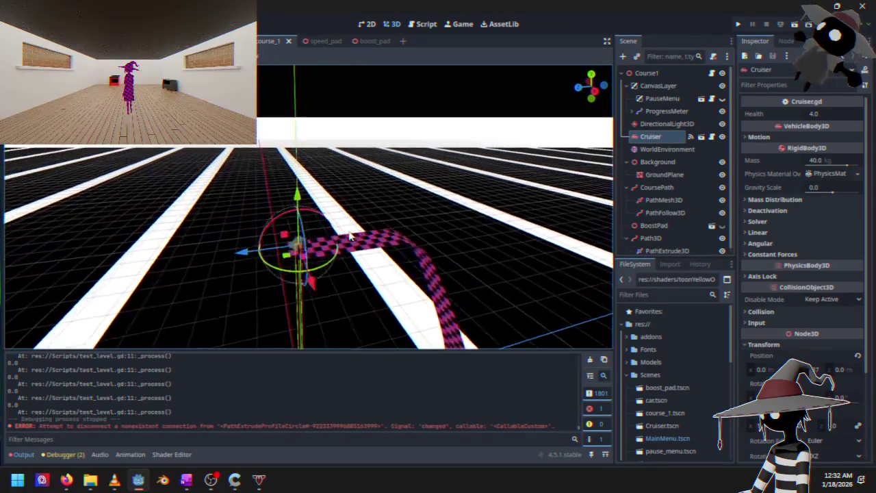
{"action": "mouse_move", "coordinate": [351, 236]}
{"action": "left_mouse_down"}
{"action": "mouse_move", "coordinate": [383, 147]}
{"action": "mouse_move", "coordinate": [345, 208]}
{"action": "left_mouse_up"}
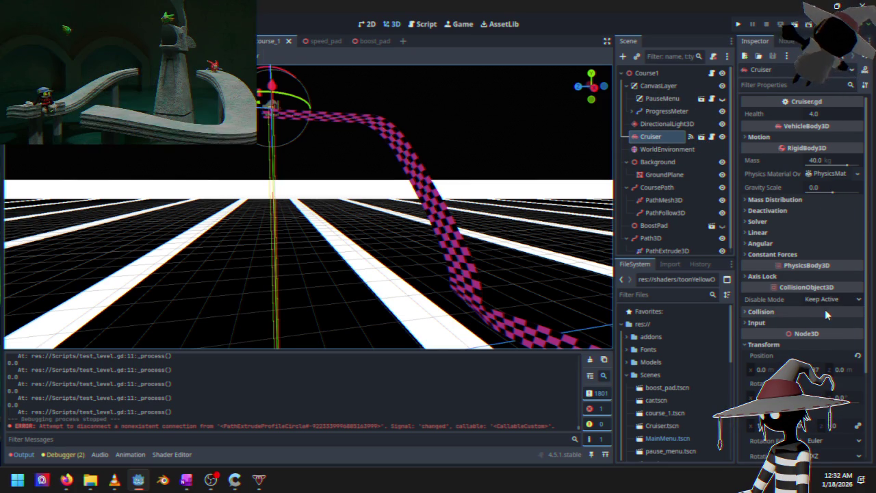
{"action": "left_click", "coordinate": [855, 357]}
{"action": "key", "text": "F6"}
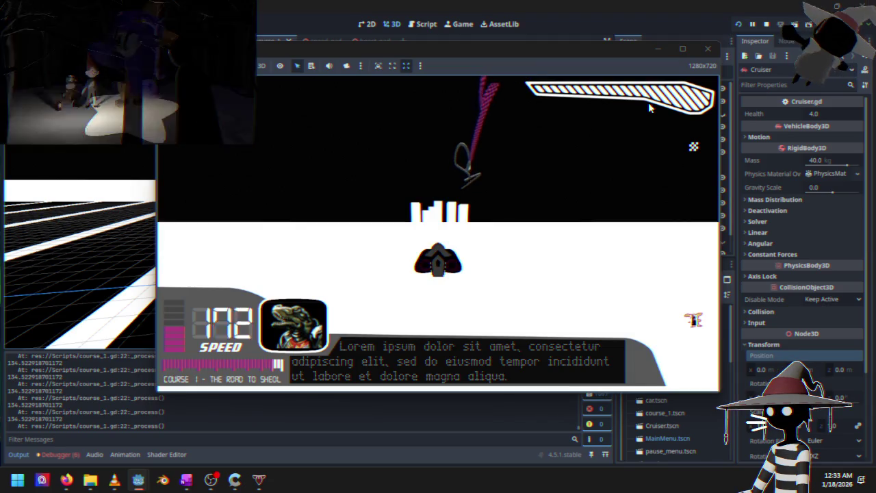
- Quit the race to the main menu repeatedly from the pause menu, restart Course 1, then stop the game
{"action": "key", "text": "Escape"}
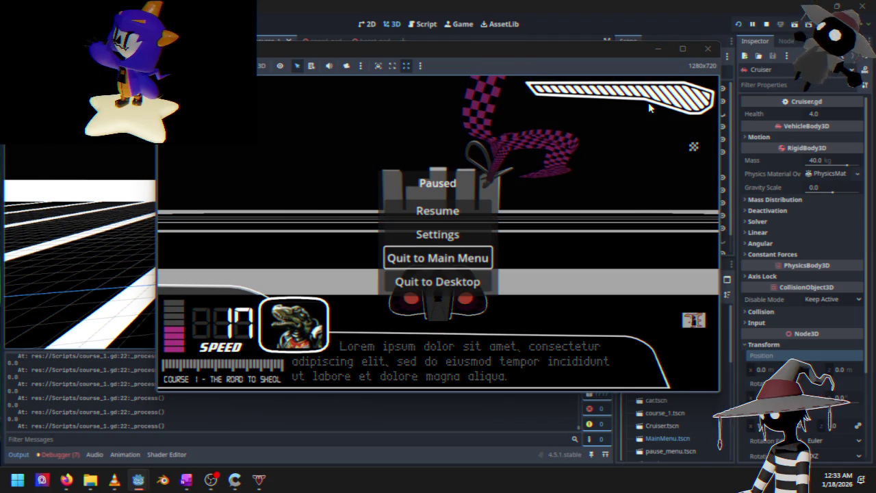
{"action": "key", "text": "Return"}
{"action": "key", "text": "Return"}
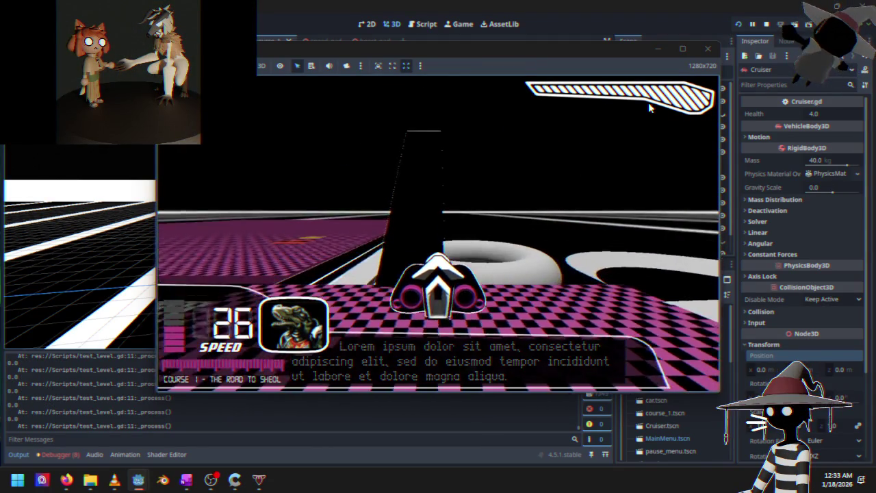
{"action": "key", "text": "Escape"}
{"action": "key", "text": "Return"}
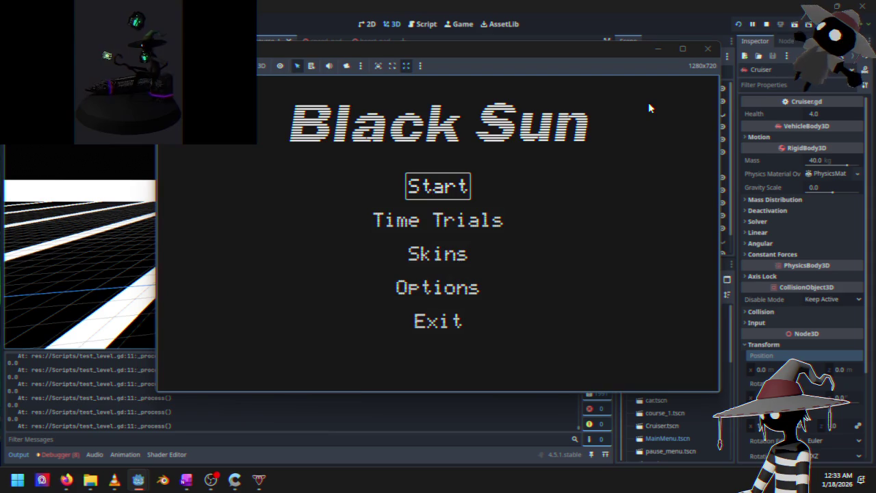
{"action": "key", "text": "Return"}
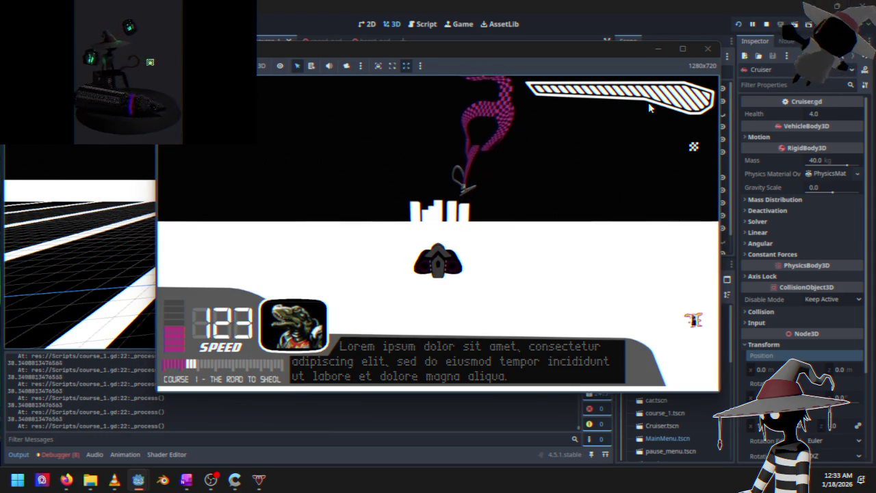
{"action": "key", "text": "Escape"}
{"action": "key", "text": "Down"}
{"action": "key", "text": "Down"}
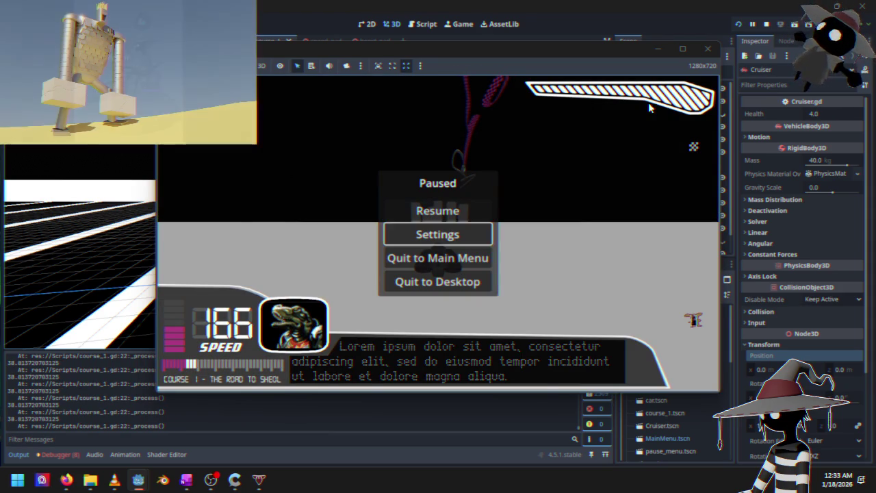
{"action": "key", "text": "Return"}
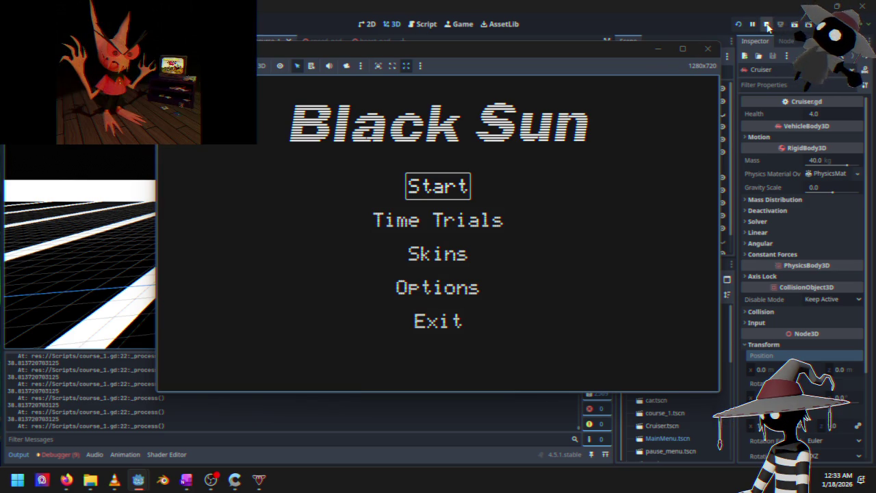
{"action": "left_click", "coordinate": [764, 25]}
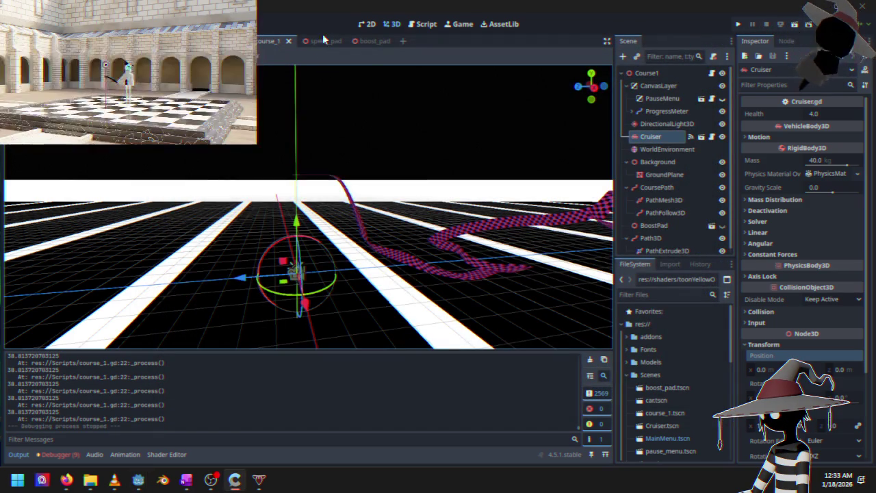
- Select CoursePath, Background and GroundPlane together and drag them along the Y axis
{"action": "left_click", "coordinate": [656, 188]}
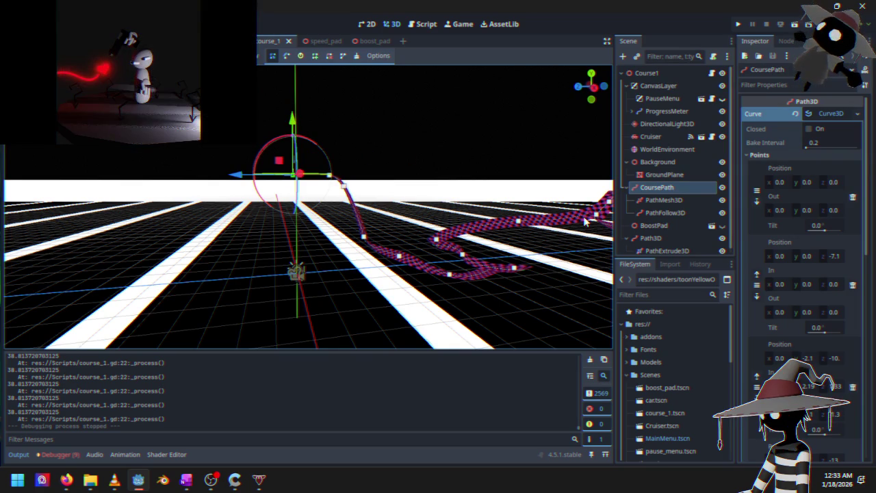
{"action": "left_click_drag", "start_coordinate": [323, 222], "coordinate": [397, 209]}
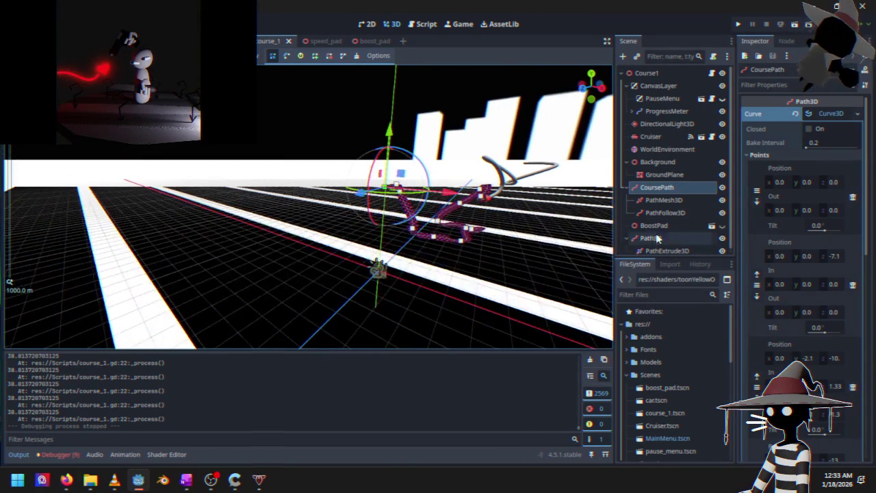
{"action": "left_click", "coordinate": [659, 164], "text": "shift"}
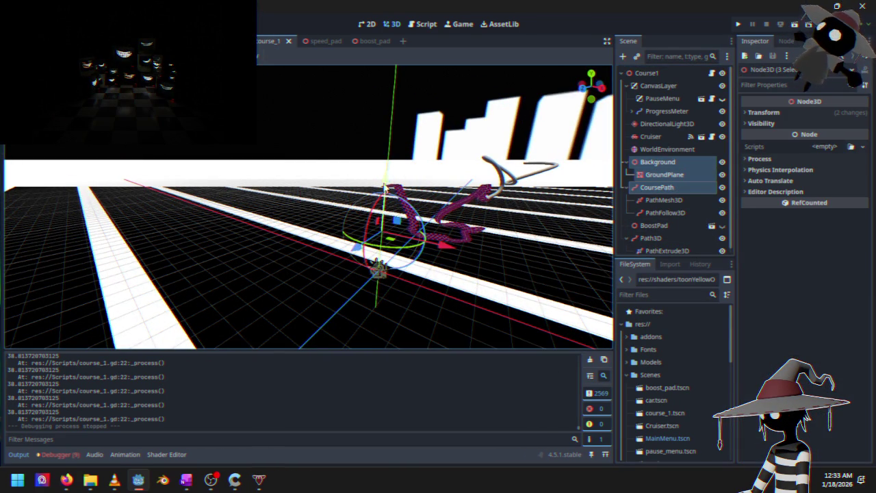
{"action": "left_click_drag", "start_coordinate": [389, 180], "coordinate": [381, 218]}
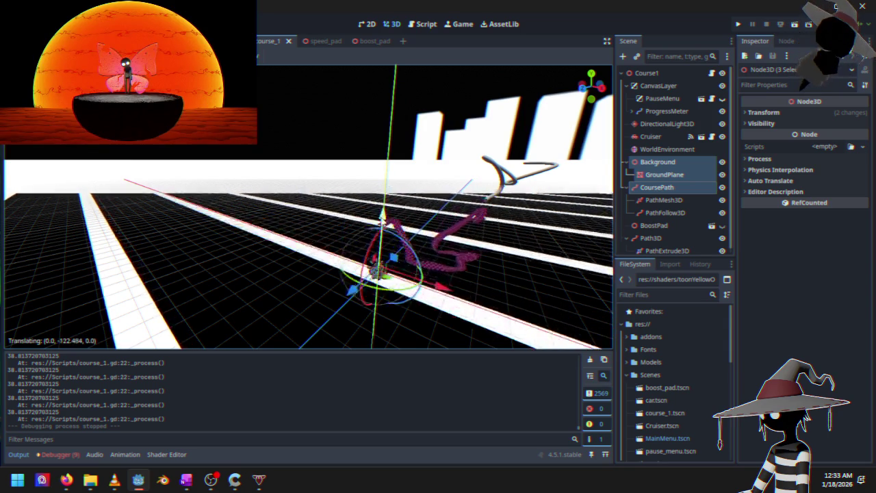
{"action": "left_click_drag", "start_coordinate": [381, 316], "coordinate": [375, 199]}
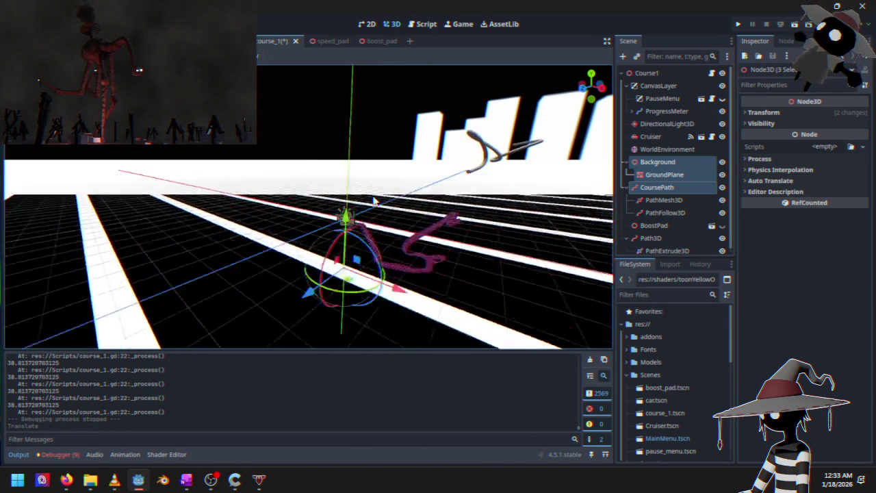
- Raise the three selected nodes further along Y
{"action": "scroll", "coordinate": [374, 200], "scroll_direction": "down", "scroll_amount": 2}
{"action": "scroll", "coordinate": [337, 180], "scroll_direction": "up", "scroll_amount": 5}
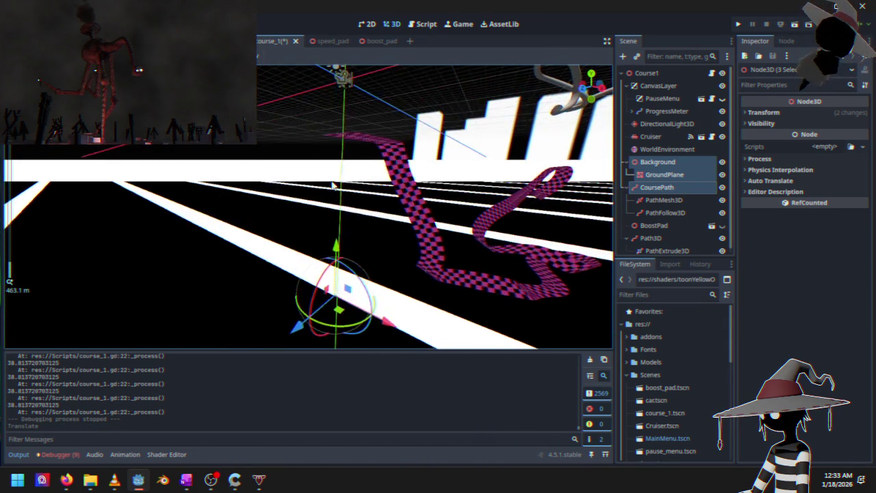
{"action": "left_click_drag", "start_coordinate": [338, 187], "coordinate": [324, 197]}
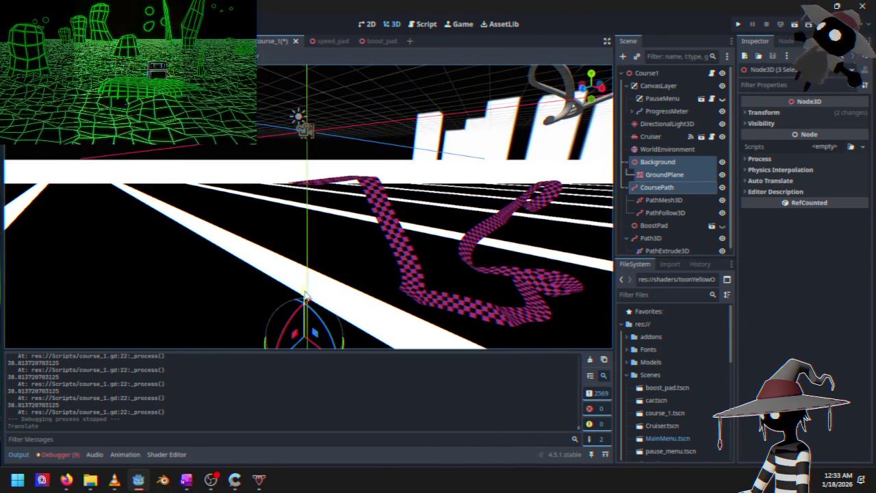
{"action": "left_click_drag", "start_coordinate": [302, 292], "coordinate": [304, 258]}
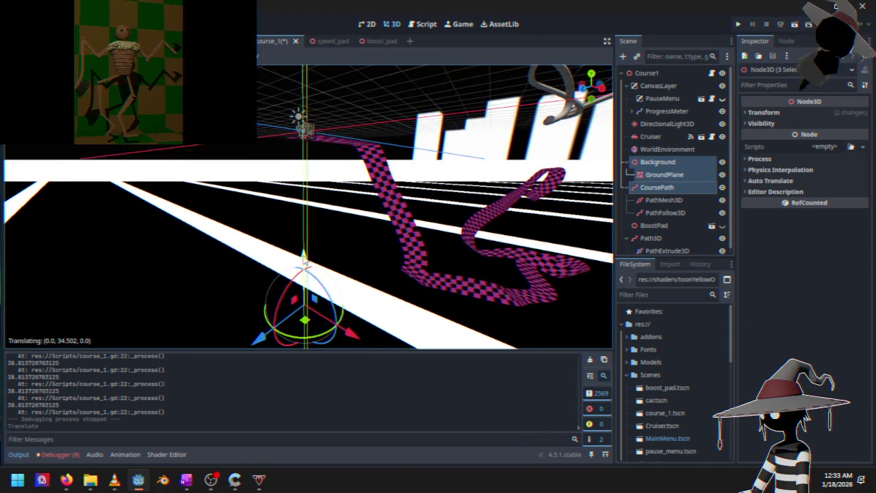
{"action": "left_click_drag", "start_coordinate": [304, 259], "coordinate": [304, 259]}
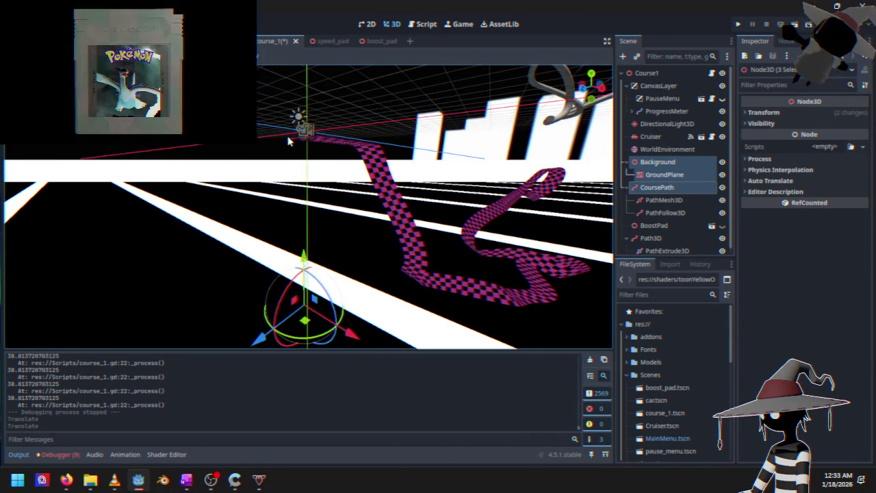
{"action": "scroll", "coordinate": [289, 145], "scroll_direction": "up", "scroll_amount": 5}
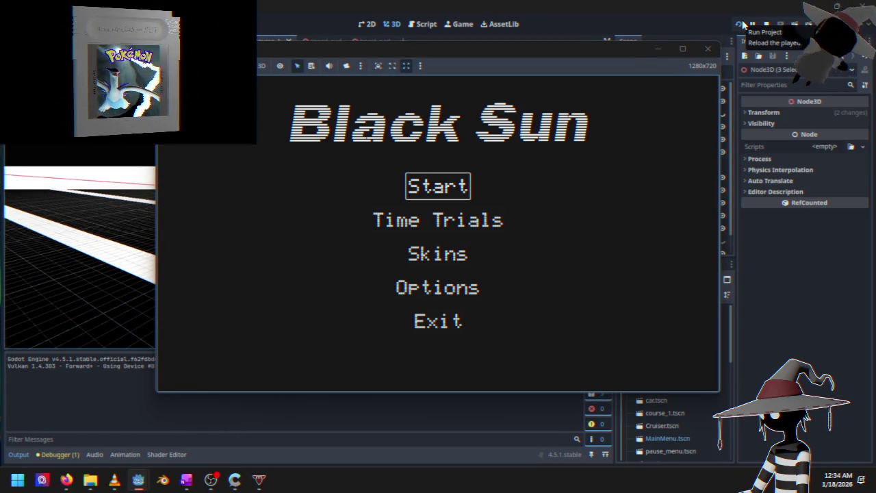
- Start the Course 1 race from the main menu and accelerate with W
{"action": "key", "text": "Return"}
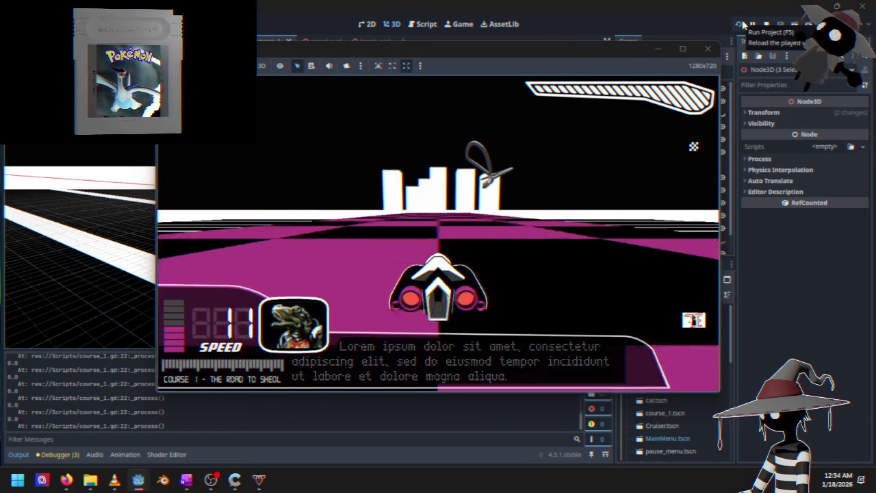
{"action": "key", "text": "w"}
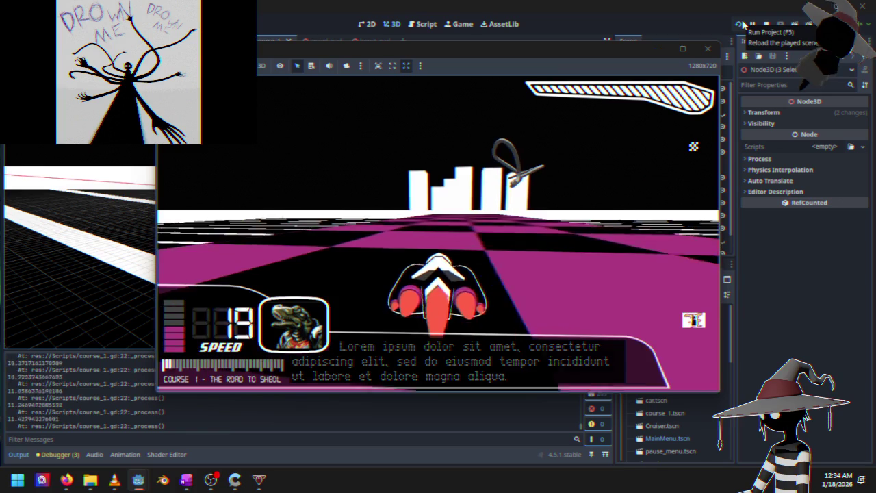
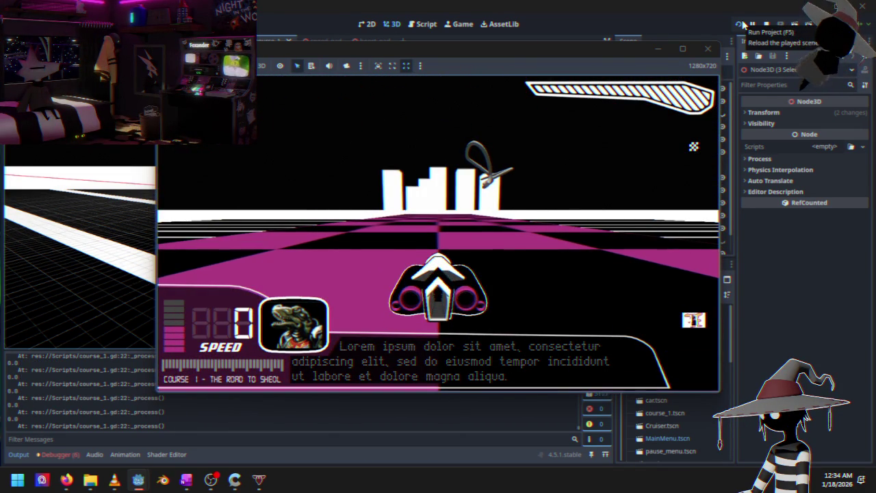
- Stop the running game, select CoursePath and reset its position to 0,0,0
{"action": "left_click", "coordinate": [767, 24]}
{"action": "mouse_move", "coordinate": [430, 202]}
{"action": "left_mouse_down"}
{"action": "mouse_move", "coordinate": [291, 233]}
{"action": "mouse_move", "coordinate": [291, 179]}
{"action": "mouse_move", "coordinate": [313, 175]}
{"action": "mouse_move", "coordinate": [330, 186]}
{"action": "mouse_move", "coordinate": [334, 208]}
{"action": "left_mouse_up"}
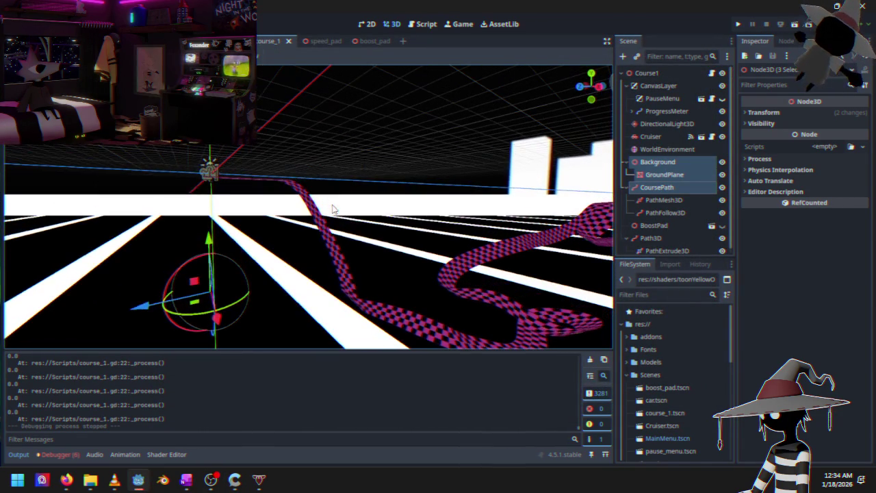
{"action": "left_click", "coordinate": [680, 190]}
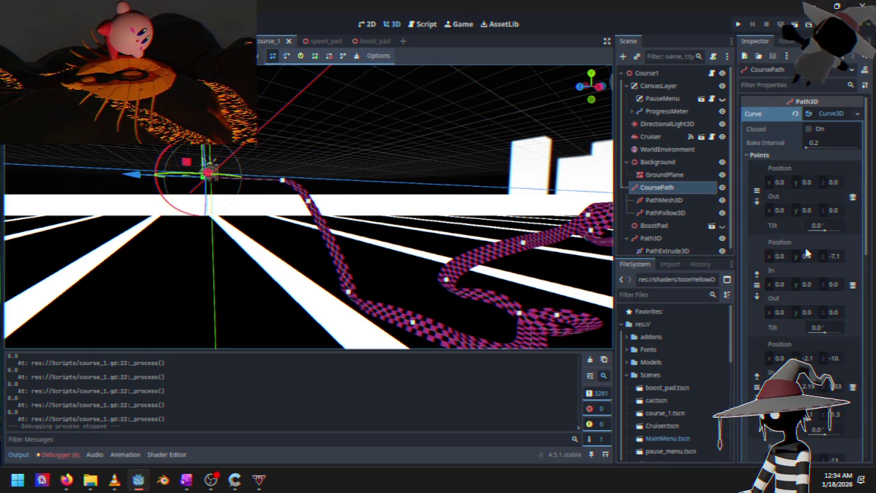
{"action": "mouse_move", "coordinate": [315, 206]}
{"action": "left_mouse_down"}
{"action": "mouse_move", "coordinate": [294, 198]}
{"action": "mouse_move", "coordinate": [310, 205]}
{"action": "mouse_move", "coordinate": [298, 192]}
{"action": "left_mouse_up"}
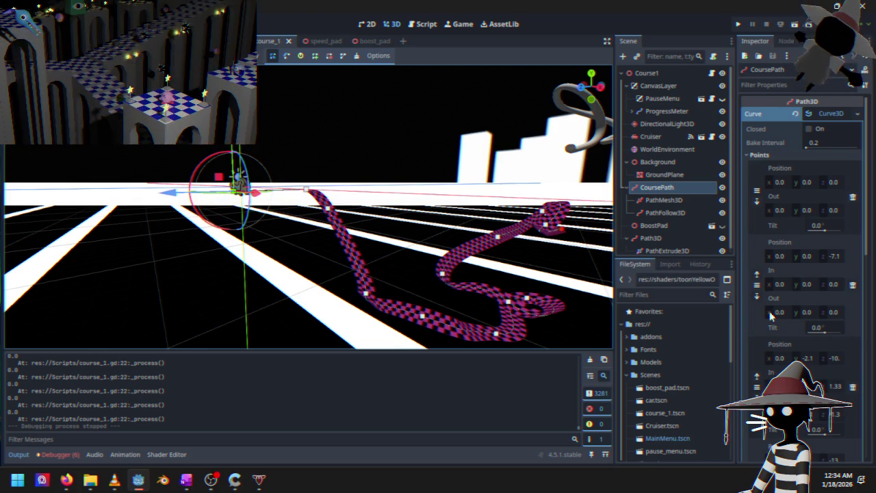
{"action": "scroll", "coordinate": [781, 369], "scroll_direction": "down", "scroll_amount": 3}
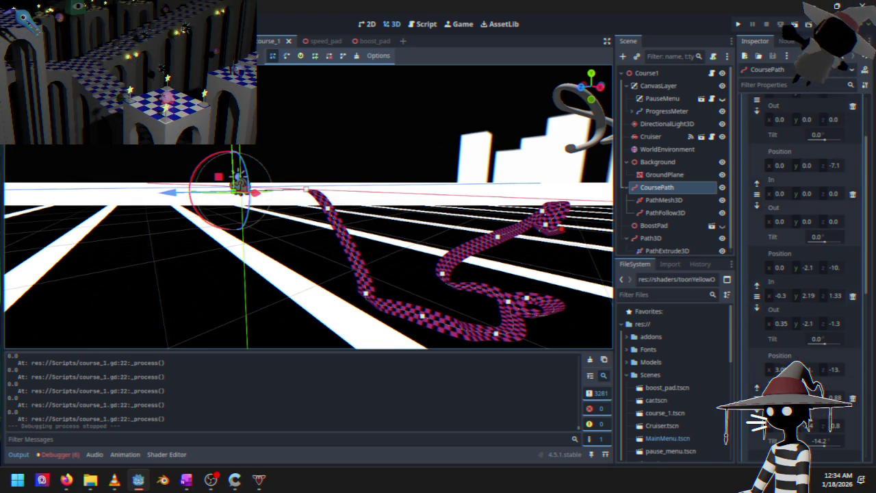
{"action": "scroll", "coordinate": [781, 368], "scroll_direction": "down", "scroll_amount": 9}
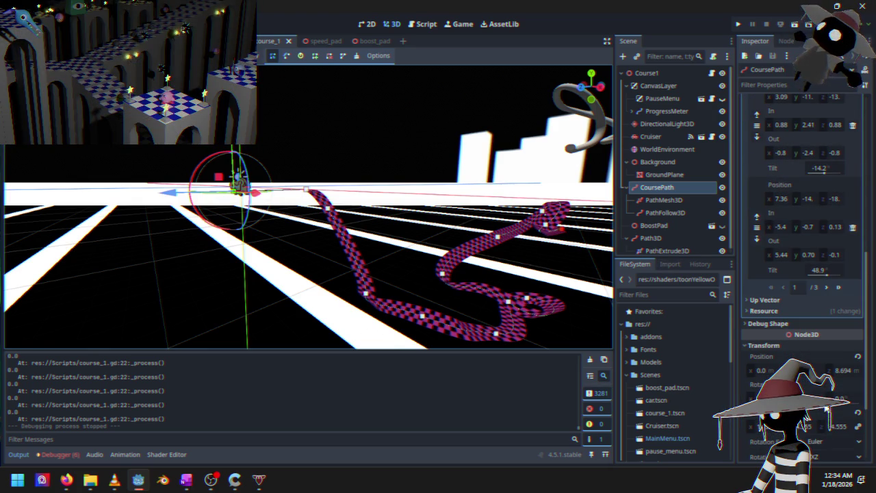
{"action": "left_click", "coordinate": [857, 357]}
- Lower one CoursePath point along Y, then run the project
{"action": "mouse_move", "coordinate": [369, 238]}
{"action": "left_mouse_down"}
{"action": "mouse_move", "coordinate": [209, 153]}
{"action": "mouse_move", "coordinate": [217, 183]}
{"action": "mouse_move", "coordinate": [205, 174]}
{"action": "mouse_move", "coordinate": [239, 196]}
{"action": "mouse_move", "coordinate": [310, 217]}
{"action": "left_mouse_up"}
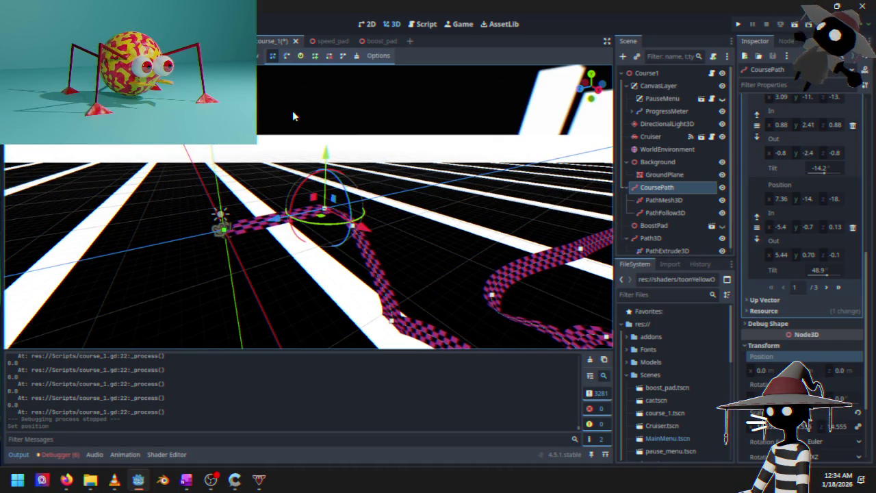
{"action": "mouse_move", "coordinate": [210, 247]}
{"action": "left_mouse_down"}
{"action": "mouse_move", "coordinate": [233, 226]}
{"action": "mouse_move", "coordinate": [250, 241]}
{"action": "left_mouse_up"}
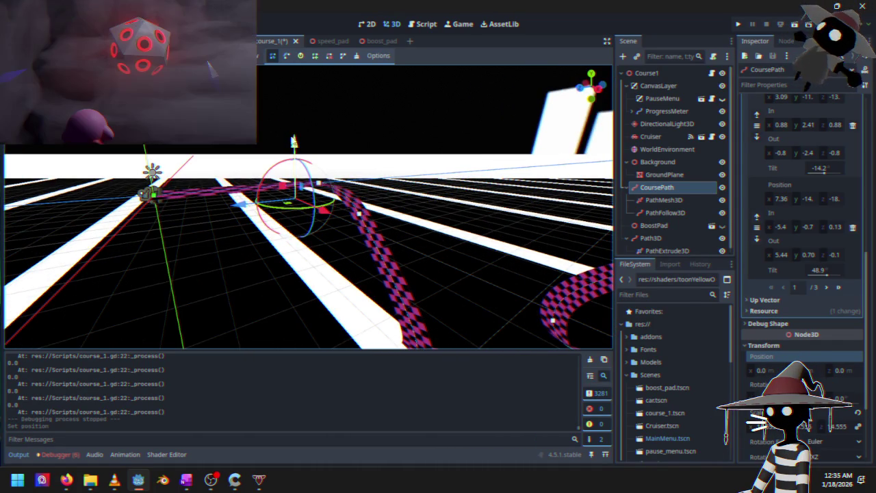
{"action": "left_click_drag", "start_coordinate": [293, 142], "coordinate": [294, 152]}
{"action": "left_click", "coordinate": [739, 24]}
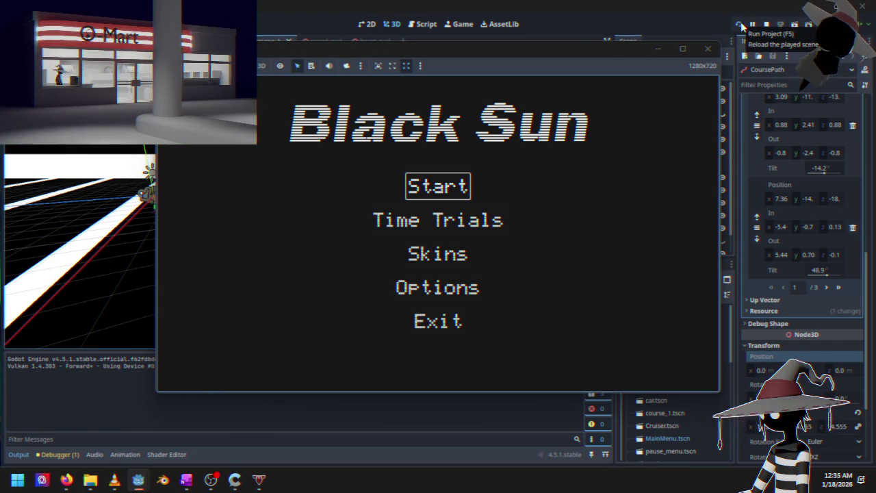
- Start the race, accelerate the cruiser down the checkered track, then stop the game
{"action": "key", "text": "Return"}
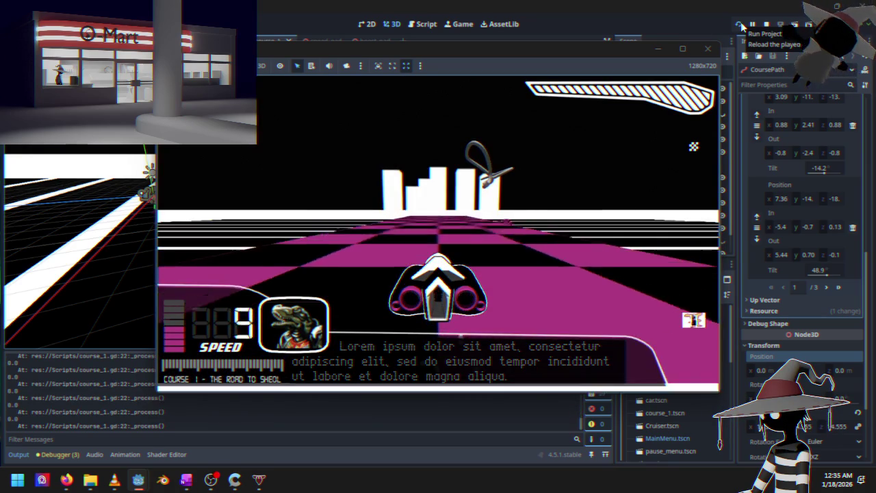
{"action": "key", "text": "Up"}
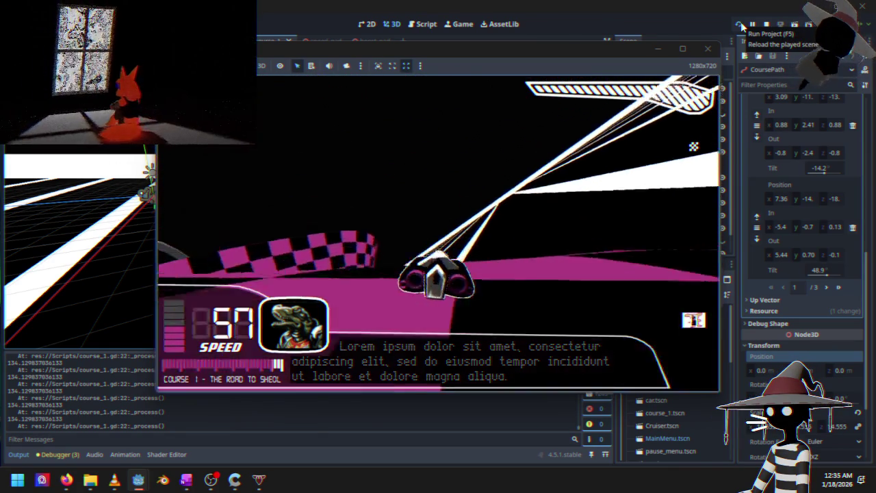
{"action": "left_click", "coordinate": [766, 24]}
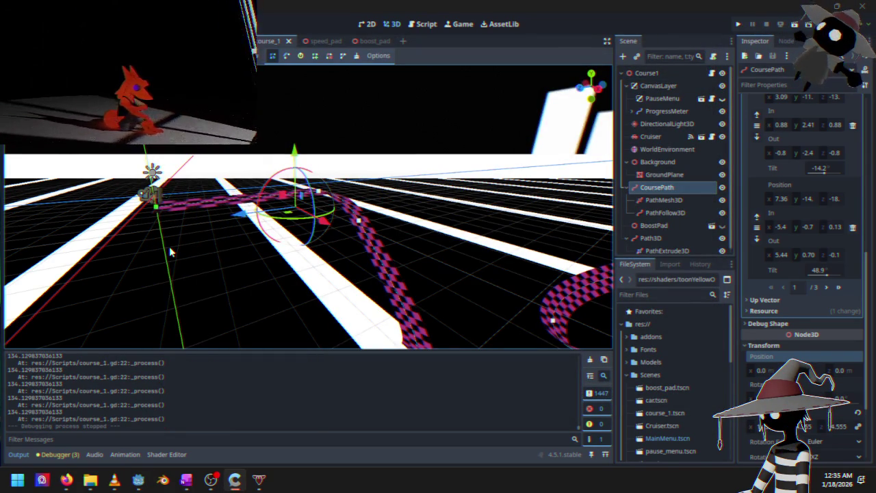
- Review the _process code in course_1.gd, then inspect PathFollow3D's properties in the 3D view
{"action": "left_click", "coordinate": [426, 24]}
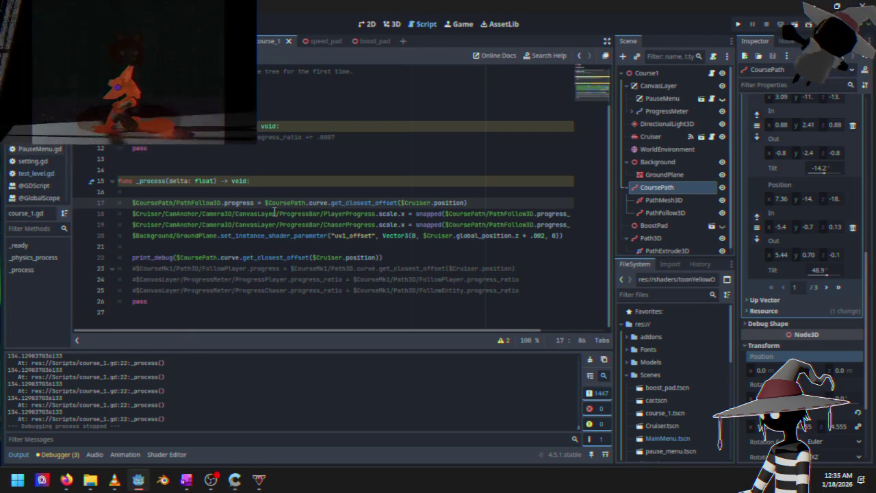
{"action": "mouse_move", "coordinate": [274, 213]}
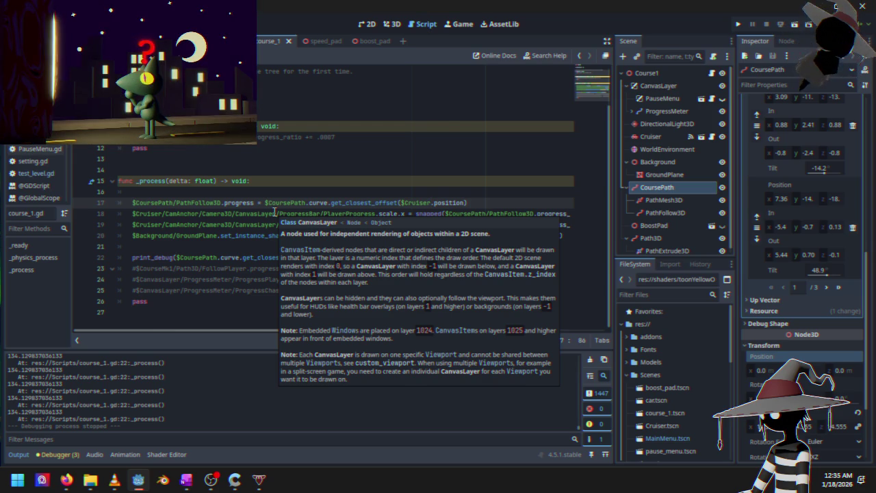
{"action": "left_click", "coordinate": [234, 267]}
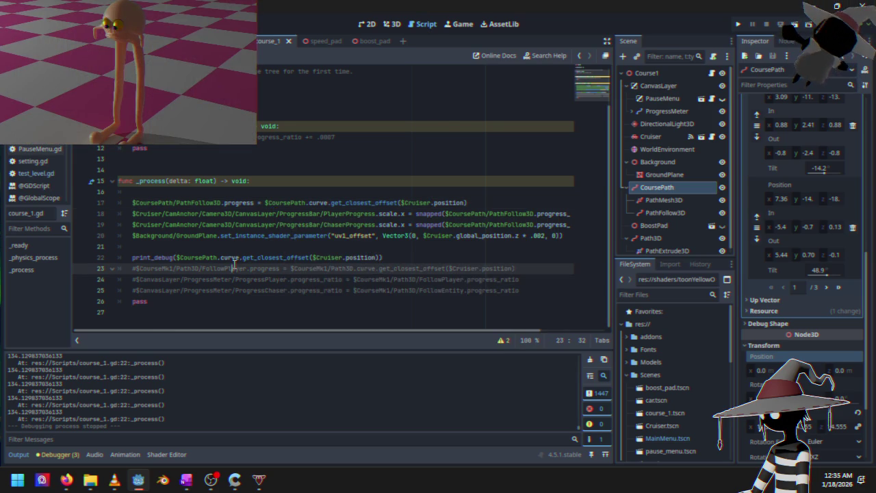
{"action": "left_click", "coordinate": [392, 257]}
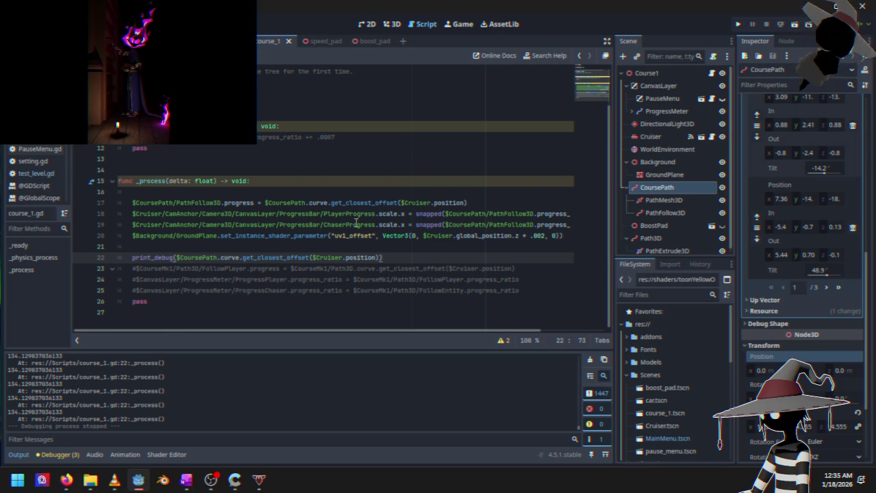
{"action": "left_click", "coordinate": [668, 211]}
{"action": "left_click", "coordinate": [396, 28]}
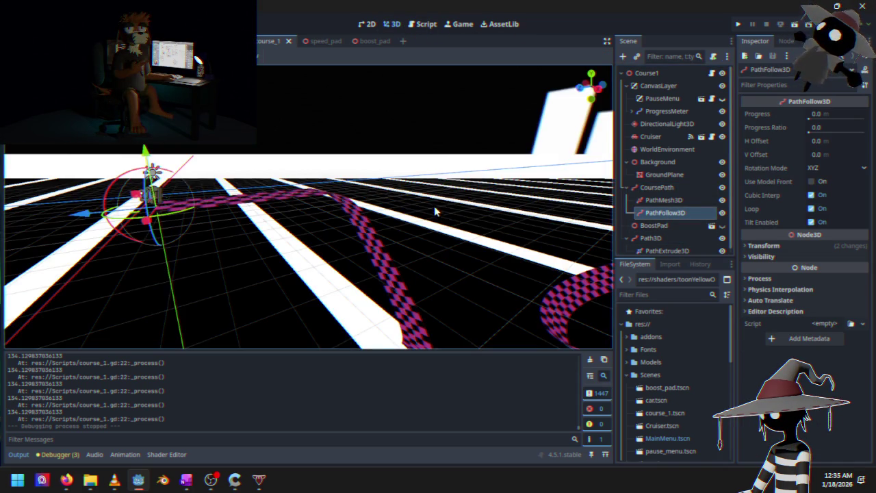
- Slide PathFollow3D's Progress Ratio along the path and back to zero
{"action": "mouse_move", "coordinate": [813, 134]}
{"action": "left_mouse_down"}
{"action": "mouse_move", "coordinate": [849, 127]}
{"action": "mouse_move", "coordinate": [825, 127]}
{"action": "left_mouse_up"}
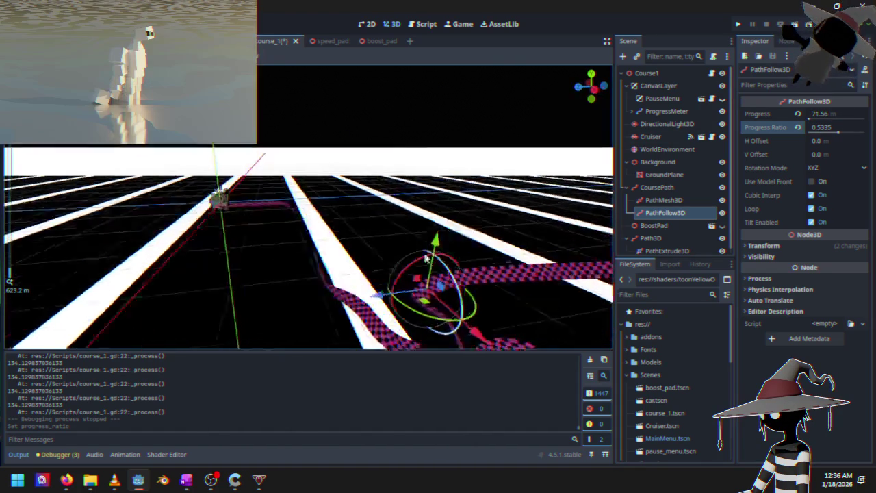
{"action": "mouse_move", "coordinate": [331, 238]}
{"action": "left_mouse_down"}
{"action": "mouse_move", "coordinate": [348, 240]}
{"action": "mouse_move", "coordinate": [391, 221]}
{"action": "mouse_move", "coordinate": [412, 233]}
{"action": "mouse_move", "coordinate": [322, 301]}
{"action": "mouse_move", "coordinate": [309, 323]}
{"action": "mouse_move", "coordinate": [401, 322]}
{"action": "mouse_move", "coordinate": [405, 253]}
{"action": "left_mouse_up"}
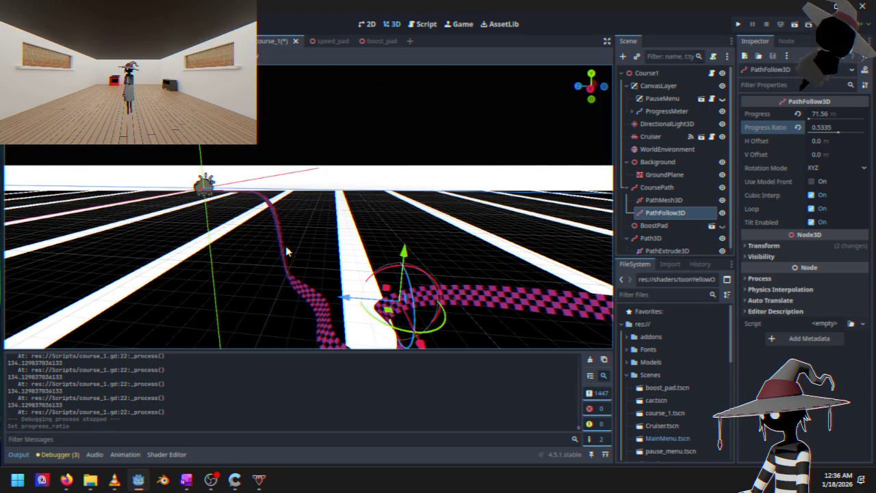
{"action": "mouse_move", "coordinate": [249, 224]}
{"action": "left_mouse_down"}
{"action": "mouse_move", "coordinate": [322, 246]}
{"action": "mouse_move", "coordinate": [417, 245]}
{"action": "mouse_move", "coordinate": [236, 221]}
{"action": "mouse_move", "coordinate": [240, 205]}
{"action": "left_mouse_up"}
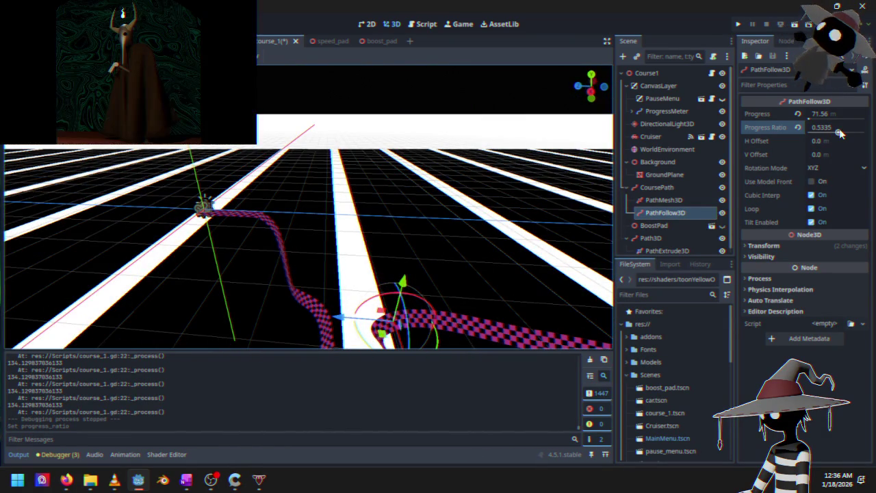
{"action": "mouse_move", "coordinate": [841, 134]}
{"action": "left_mouse_down"}
{"action": "mouse_move", "coordinate": [806, 135]}
{"action": "mouse_move", "coordinate": [831, 136]}
{"action": "left_mouse_up"}
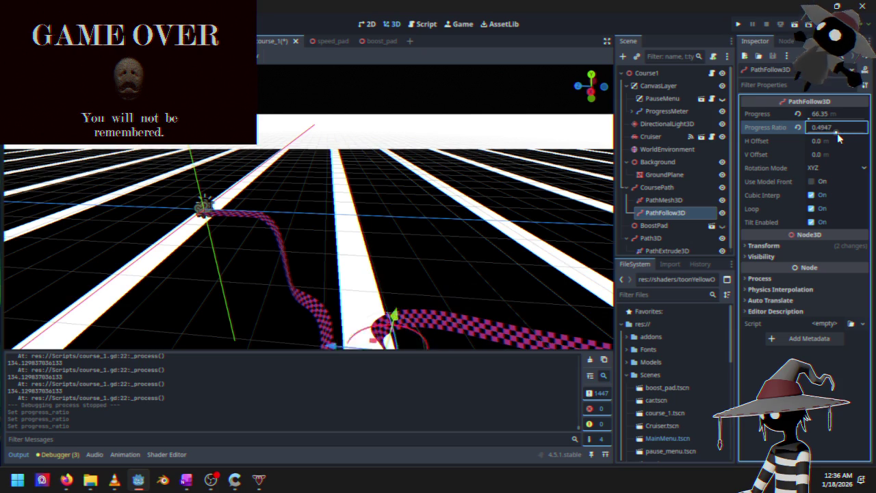
{"action": "left_click_drag", "start_coordinate": [821, 141], "coordinate": [849, 141]}
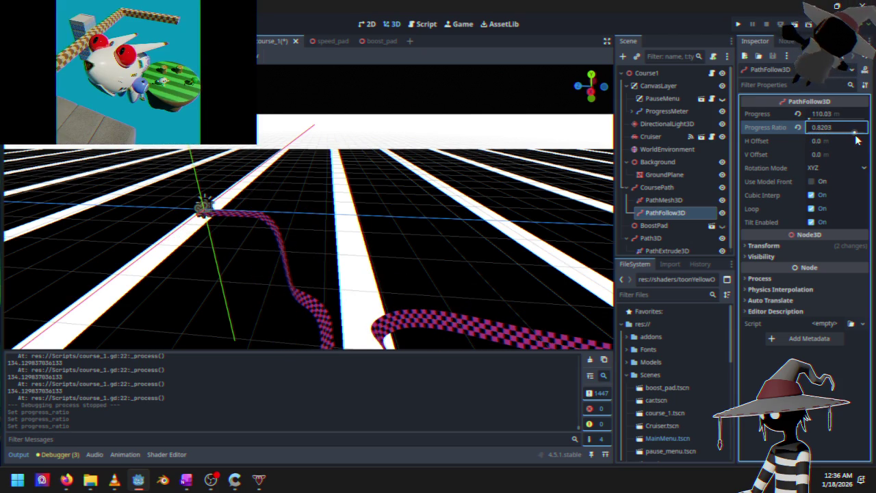
{"action": "left_click", "coordinate": [798, 130]}
- Test the Progress value, undo the changes, revert Progress to 0.0 and run the game
{"action": "mouse_move", "coordinate": [809, 118]}
{"action": "left_mouse_down"}
{"action": "mouse_move", "coordinate": [819, 118]}
{"action": "mouse_move", "coordinate": [810, 120]}
{"action": "left_mouse_up"}
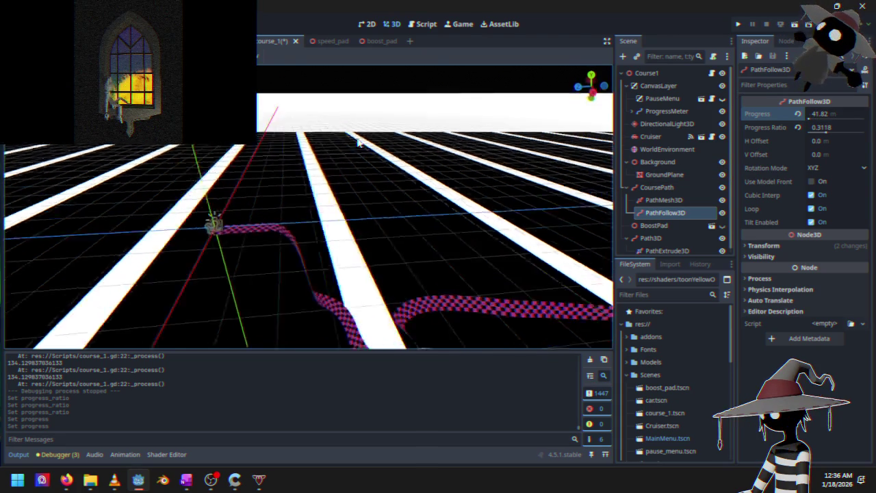
{"action": "key", "text": "ctrl+z"}
{"action": "key", "text": "ctrl+z"}
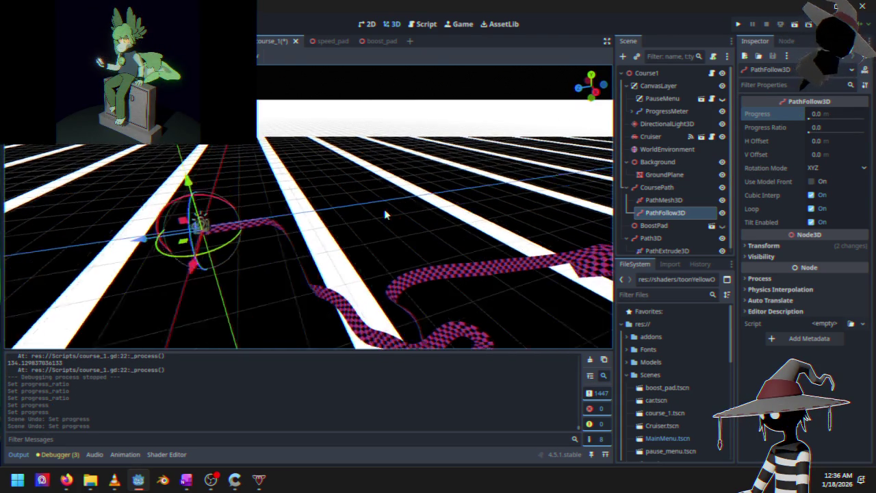
{"action": "mouse_move", "coordinate": [821, 114]}
{"action": "left_mouse_down"}
{"action": "mouse_move", "coordinate": [862, 114]}
{"action": "mouse_move", "coordinate": [809, 120]}
{"action": "left_mouse_up"}
{"action": "key", "text": "ctrl+z"}
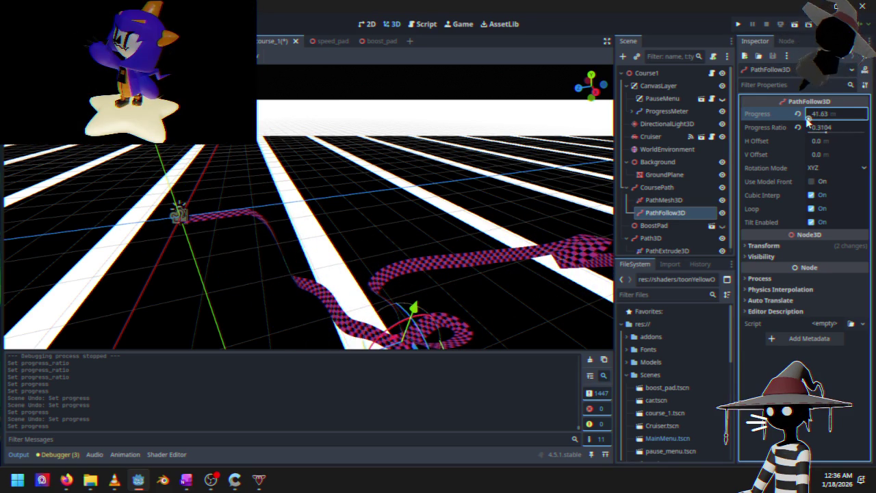
{"action": "left_click", "coordinate": [799, 116]}
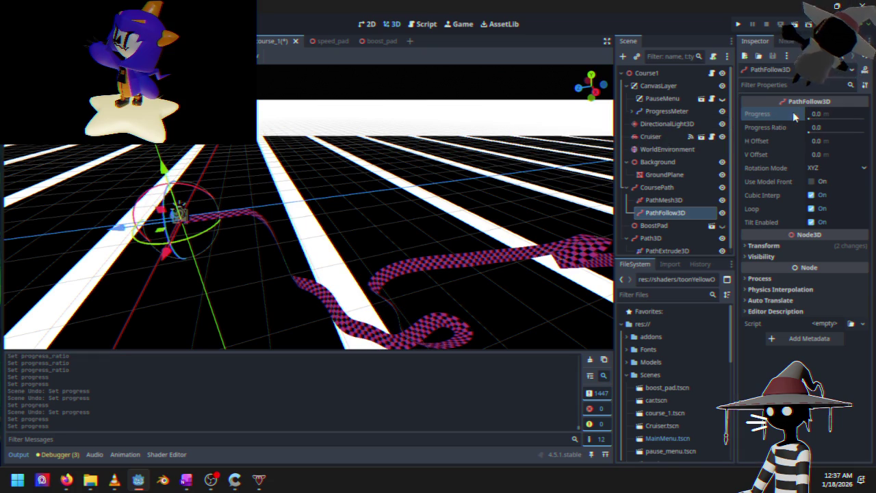
{"action": "left_click", "coordinate": [739, 26]}
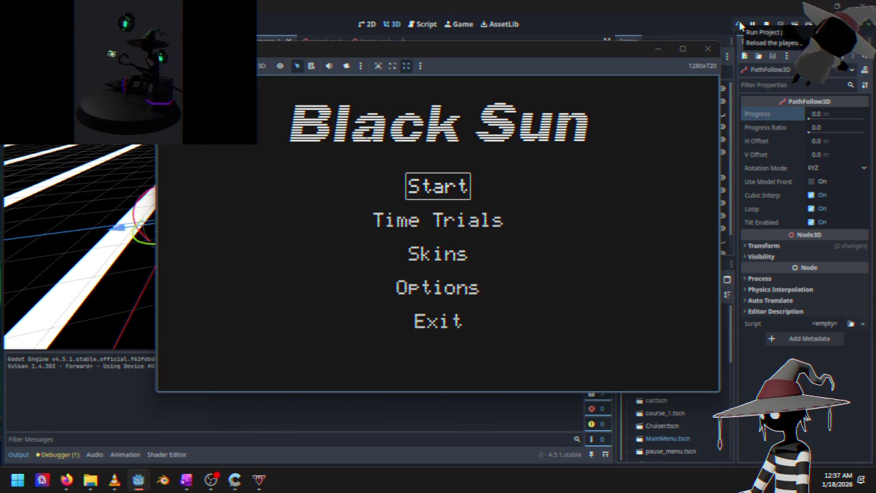
- Enter Time Trials, quit back to the main menu, then start a race and drive the ship
{"action": "key", "text": "Down"}
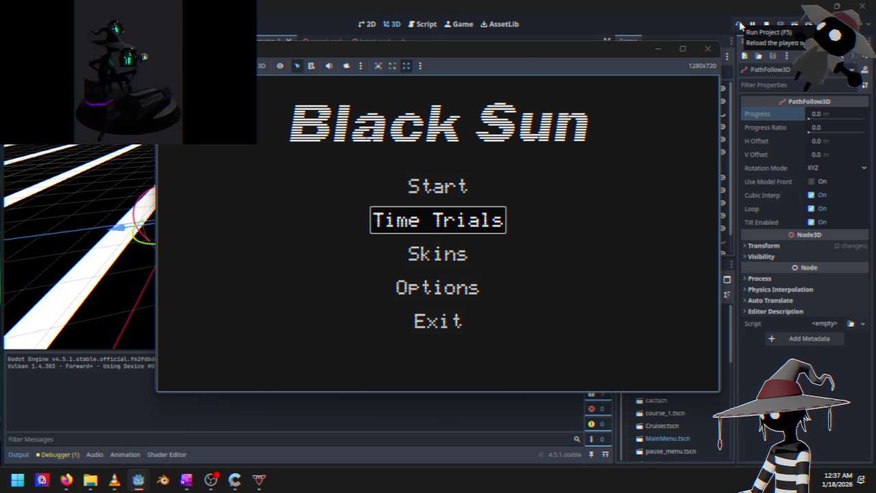
{"action": "key", "text": "Return"}
{"action": "key", "text": "Escape"}
{"action": "key", "text": "Down"}
{"action": "key", "text": "Return"}
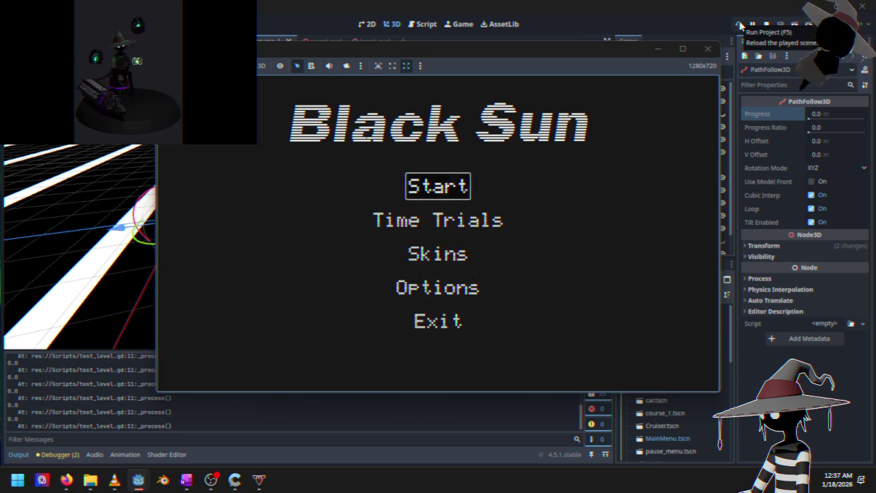
{"action": "key", "text": "Return"}
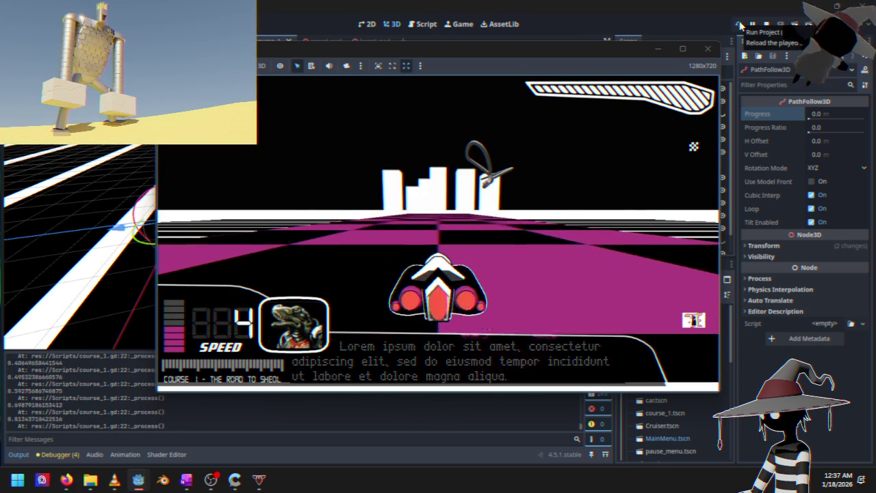
{"action": "key", "text": "Up"}
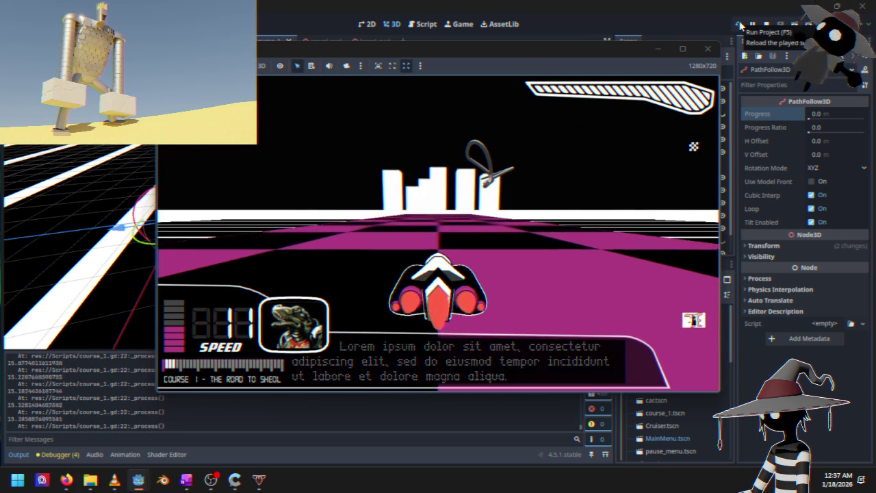
{"action": "key", "text": "Right"}
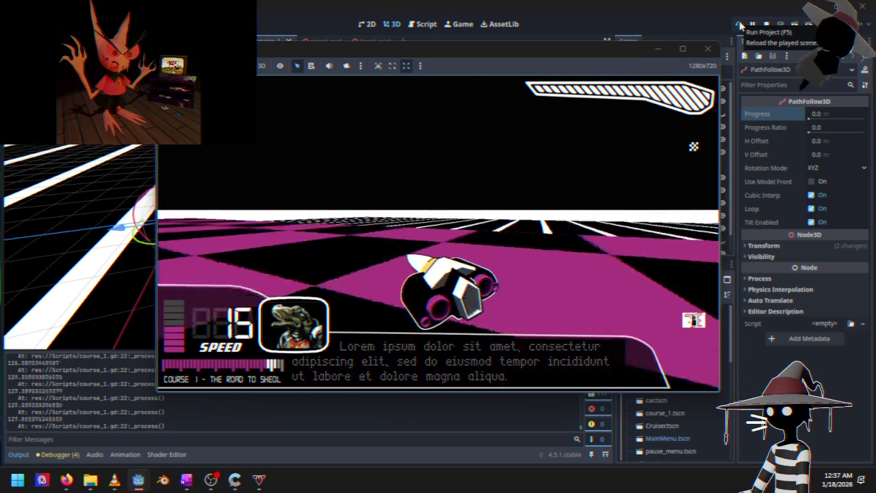
{"action": "key", "text": "Up"}
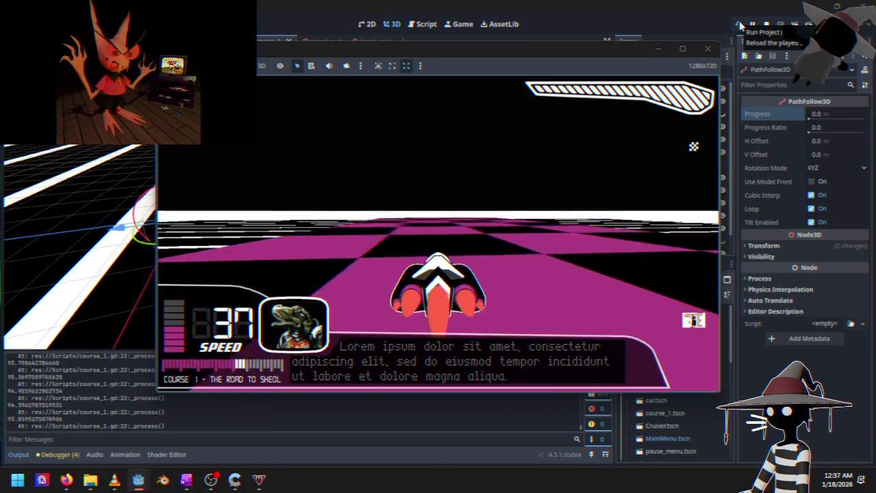
{"action": "key", "text": "Left"}
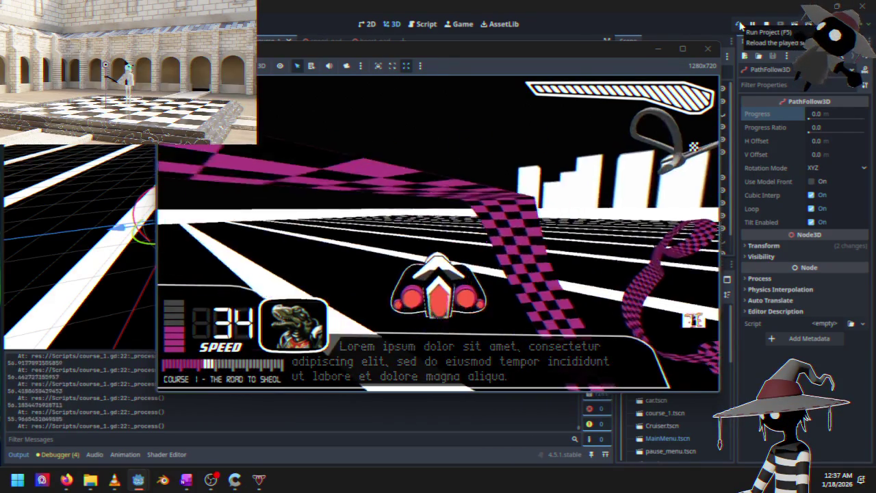
- Reload the played scene, drive toward the checkered track, then pause and stop the game
{"action": "left_click", "coordinate": [739, 25]}
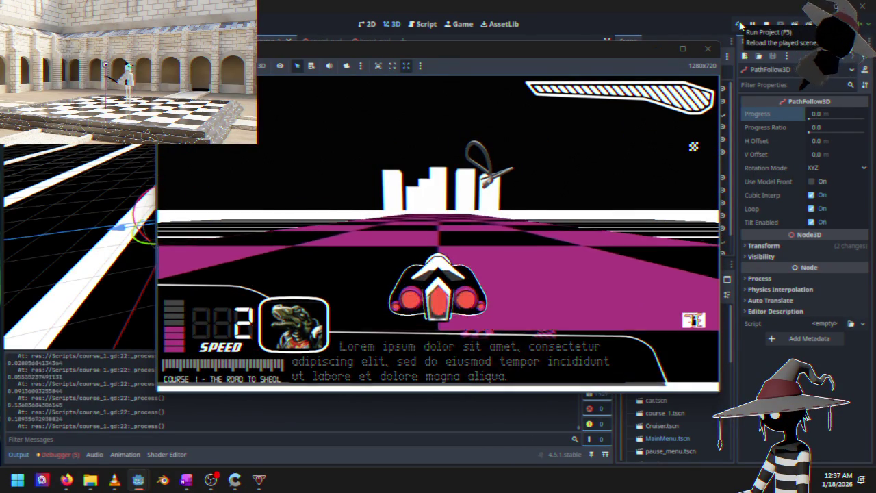
{"action": "key", "text": "Up"}
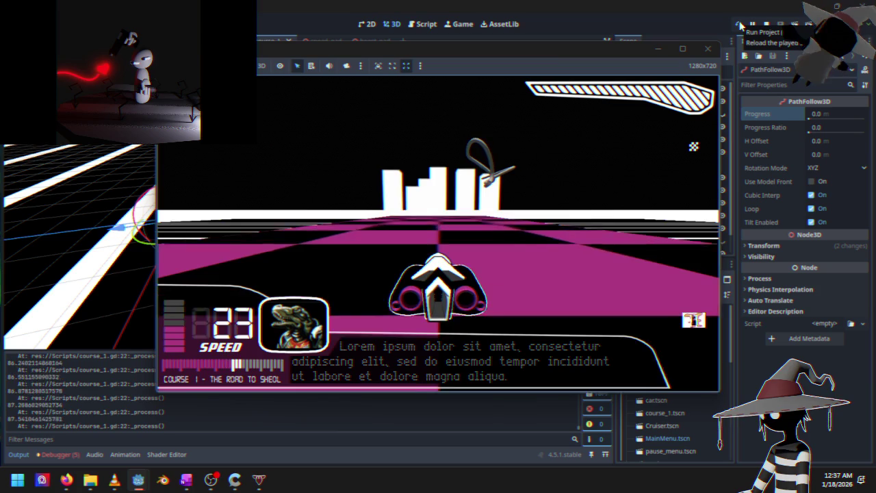
{"action": "key", "text": "Right"}
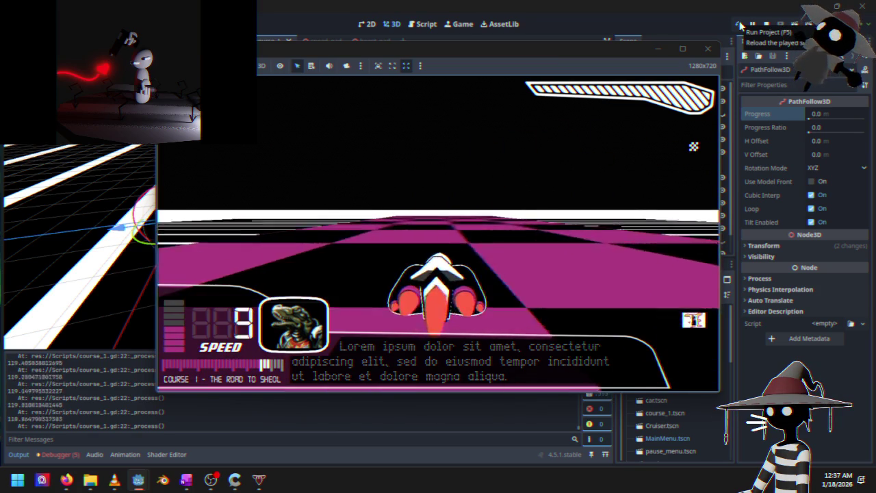
{"action": "key", "text": "Up"}
{"action": "key", "text": "Left"}
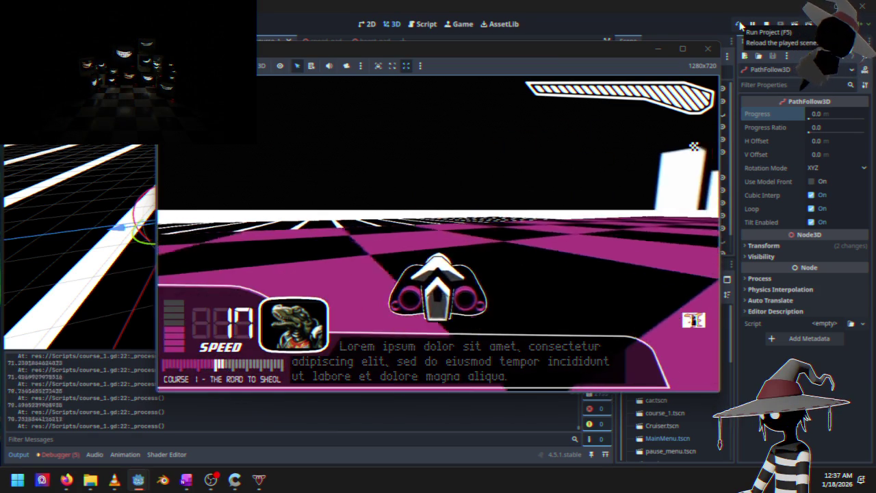
{"action": "key", "text": "Up"}
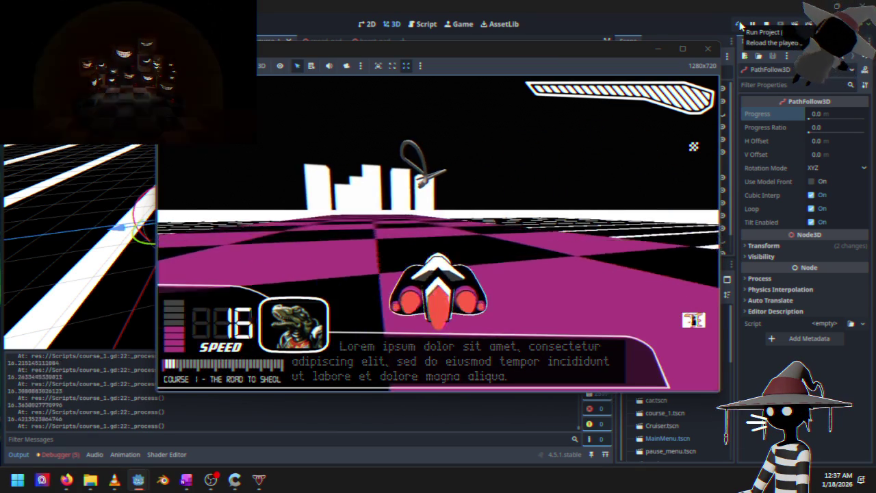
{"action": "key", "text": "Up"}
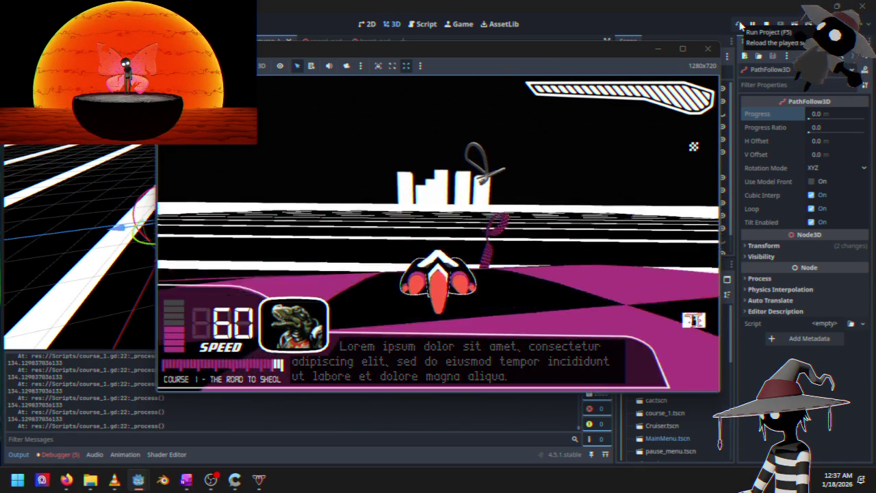
{"action": "key", "text": "Up"}
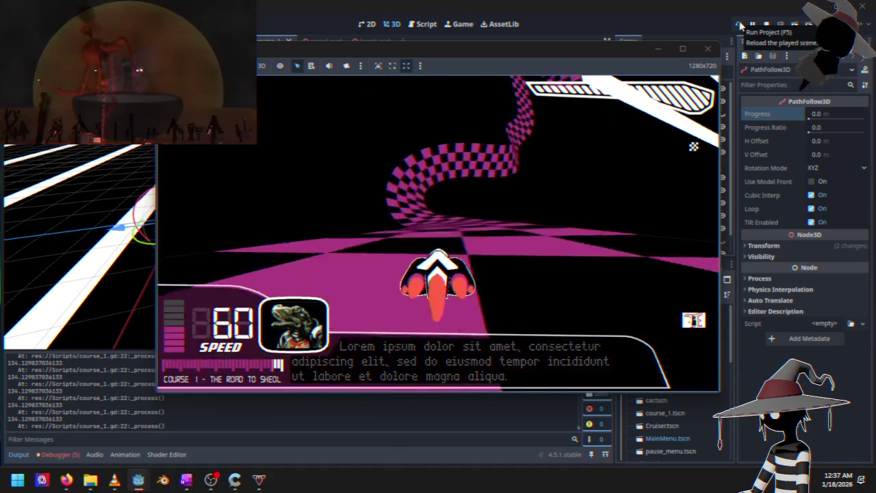
{"action": "key", "text": "Up"}
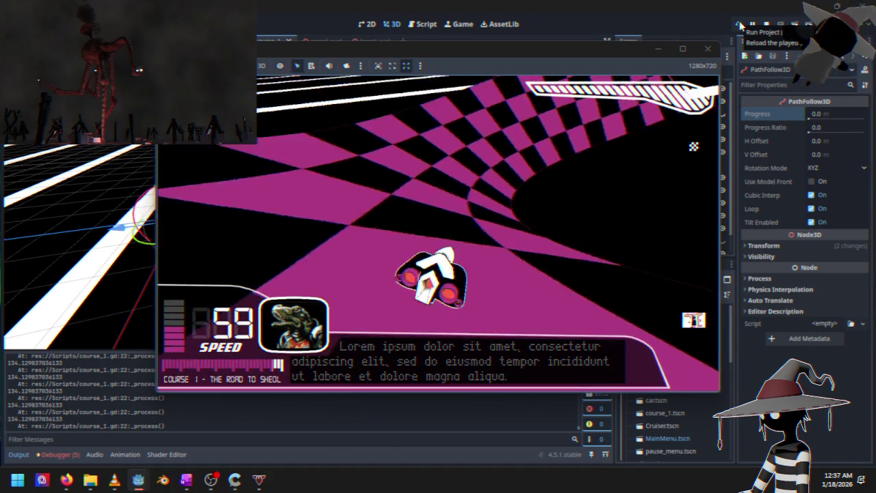
{"action": "key", "text": "Escape"}
{"action": "key", "text": "Return"}
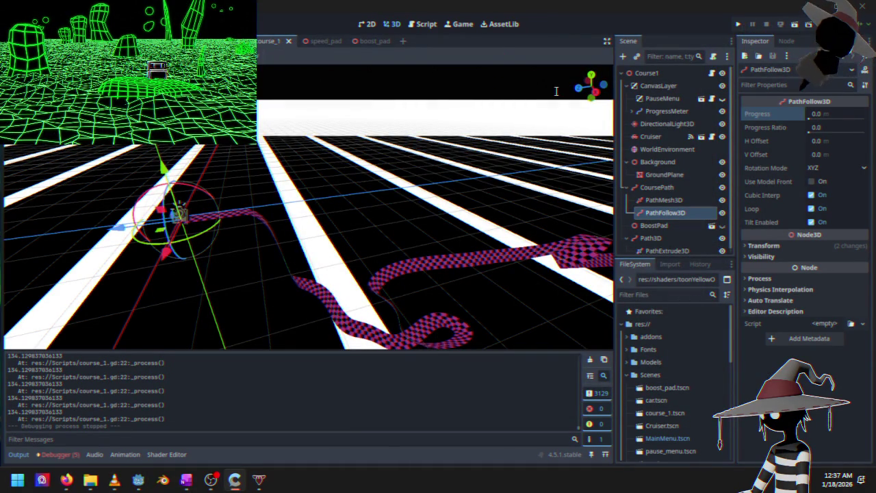
- In course_1.gd, select the get_closest_offset expression assigned to progress on line 17
{"action": "mouse_move", "coordinate": [404, 252]}
{"action": "left_mouse_down"}
{"action": "mouse_move", "coordinate": [381, 196]}
{"action": "mouse_move", "coordinate": [438, 243]}
{"action": "mouse_move", "coordinate": [388, 245]}
{"action": "left_mouse_up"}
{"action": "left_click", "coordinate": [422, 24]}
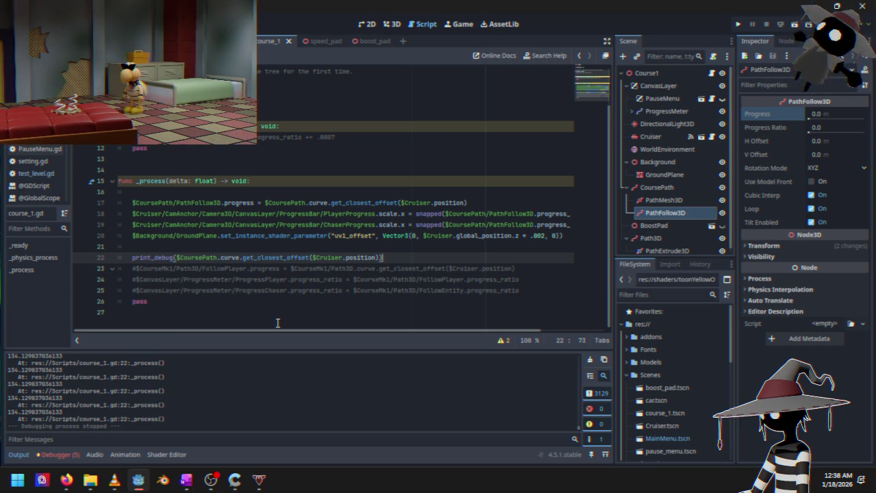
{"action": "left_click_drag", "start_coordinate": [282, 333], "coordinate": [352, 332]}
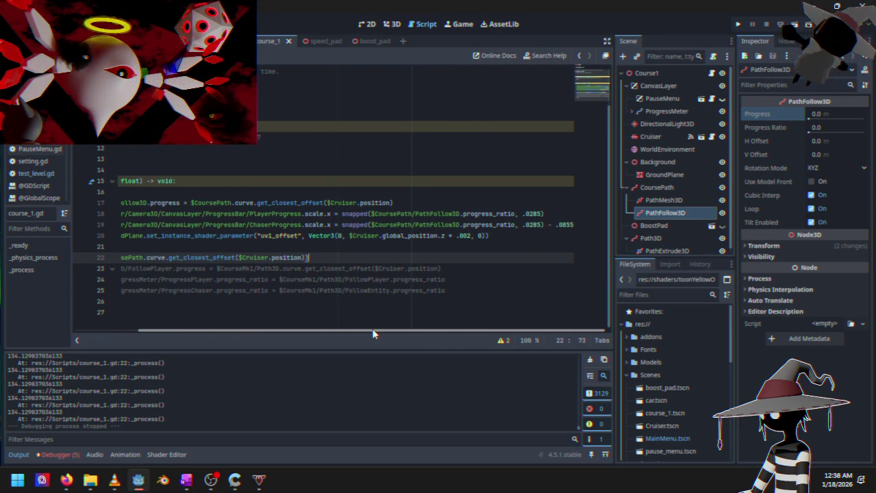
{"action": "left_click_drag", "start_coordinate": [359, 330], "coordinate": [245, 329]}
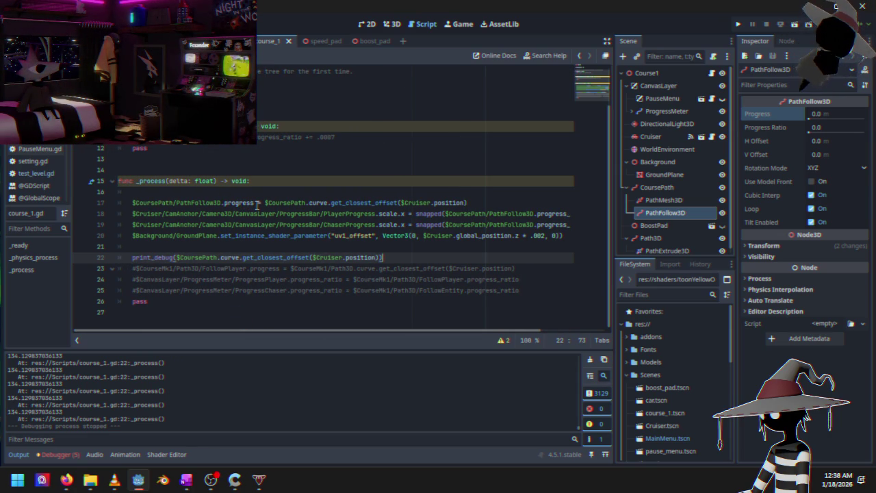
{"action": "left_click_drag", "start_coordinate": [280, 203], "coordinate": [423, 203]}
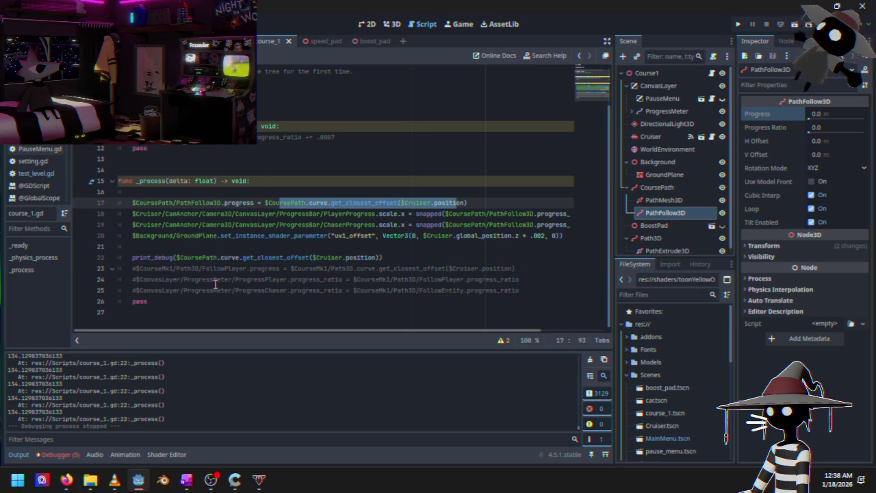
{"action": "left_click", "coordinate": [268, 205]}
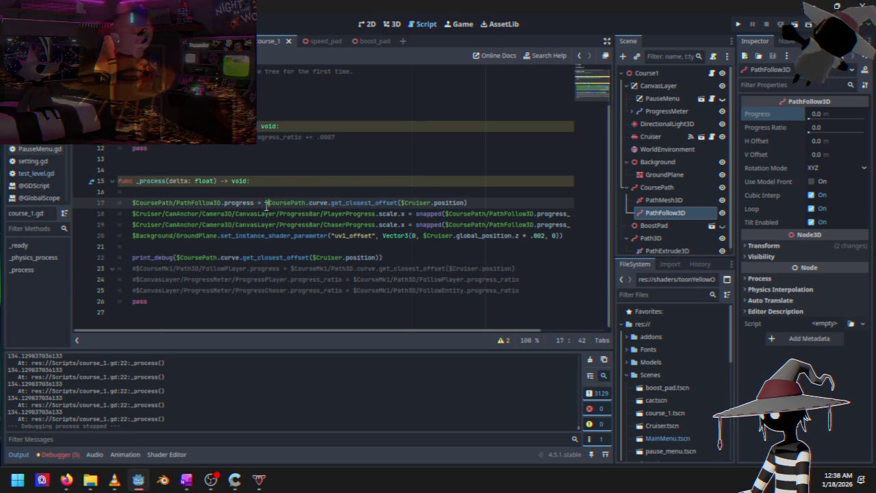
{"action": "left_click_drag", "start_coordinate": [267, 204], "coordinate": [469, 204]}
{"action": "key", "text": "ctrl+c"}
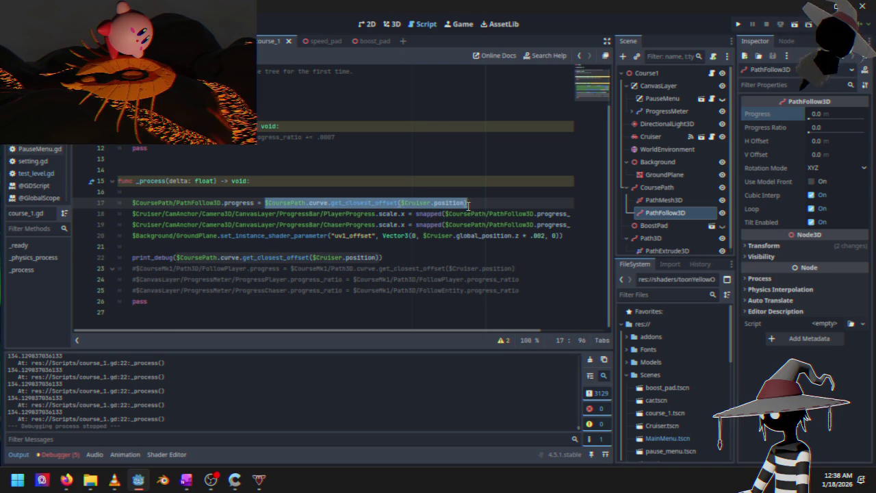
- Replace it so the line reads 'progress += 1', then run the game
{"action": "key", "text": "BackSpace"}
{"action": "key", "text": "BackSpace"}
{"action": "key", "text": "BackSpace"}
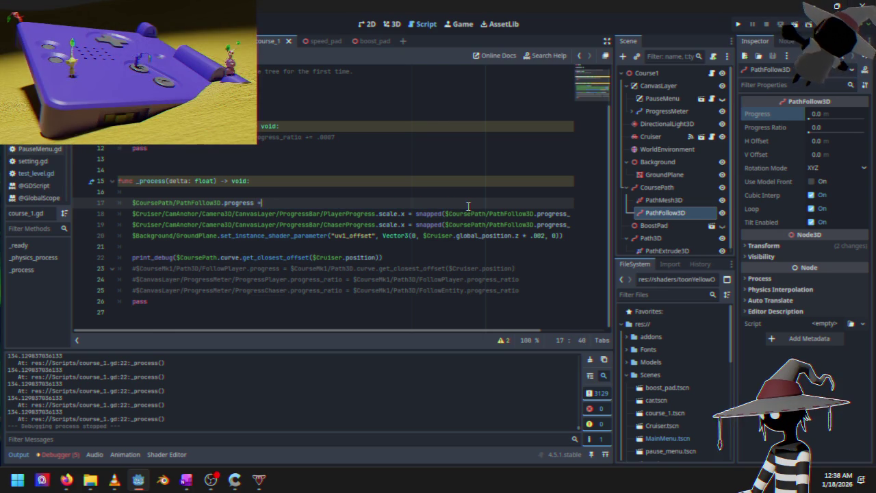
{"action": "type", "text": "=="}
{"action": "key", "text": "BackSpace"}
{"action": "key", "text": "BackSpace"}
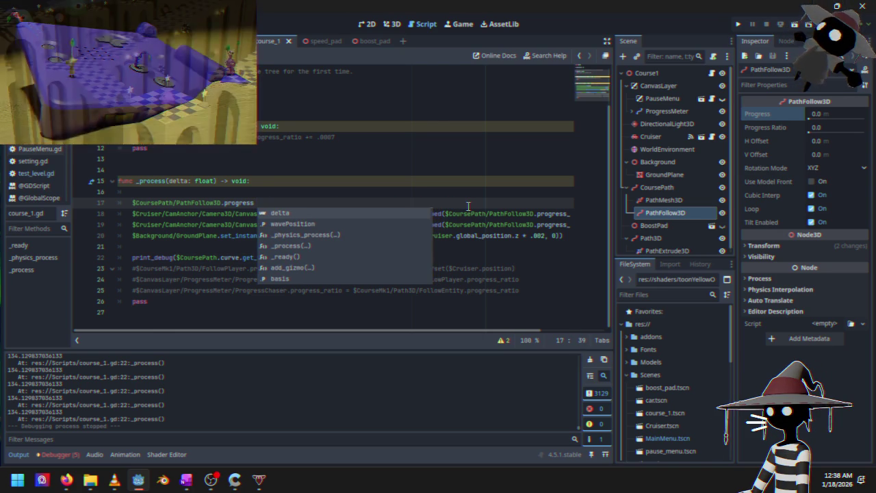
{"action": "type", "text": "+= 1"}
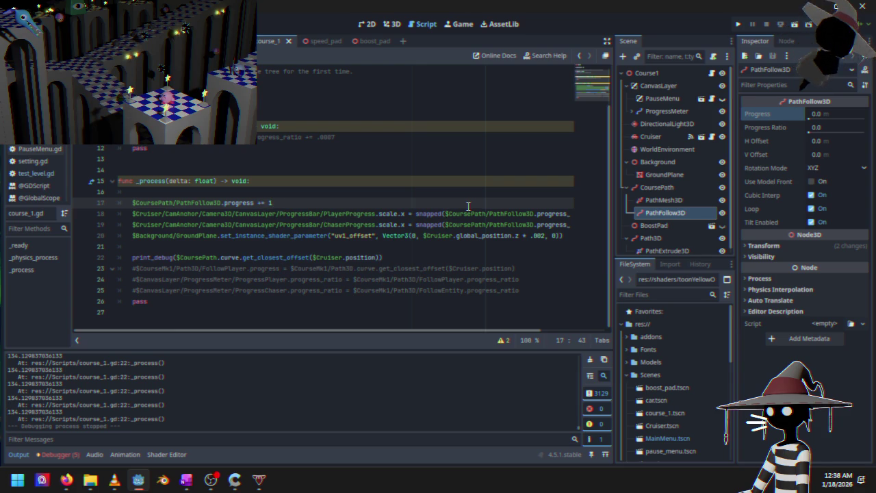
{"action": "left_click", "coordinate": [742, 26]}
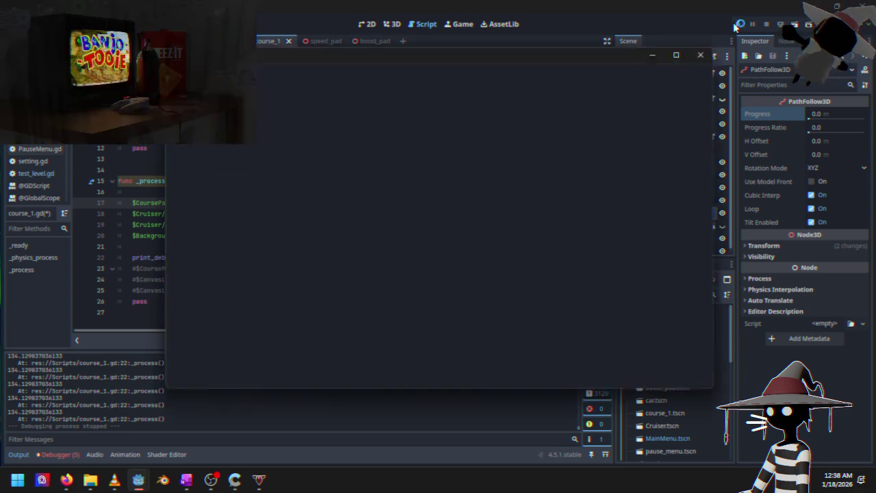
{"action": "key", "text": "Down"}
{"action": "key", "text": "Up"}
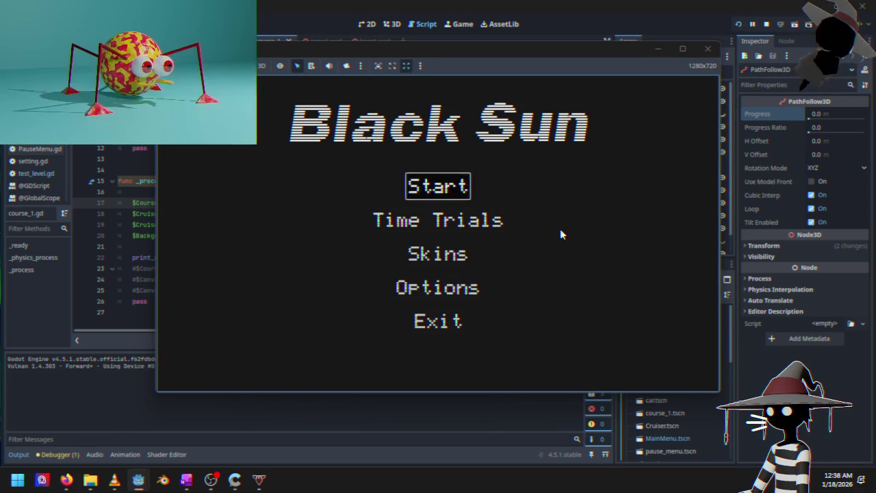
{"action": "key", "text": "Return"}
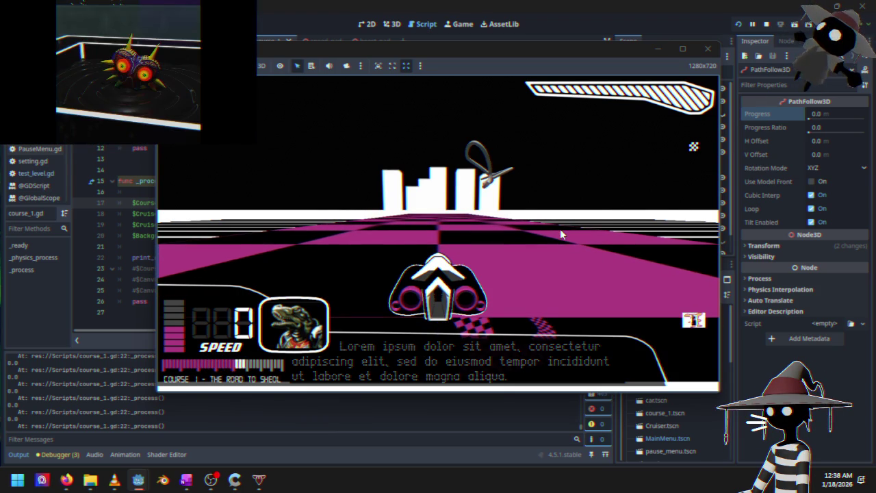
{"action": "key", "text": "Up"}
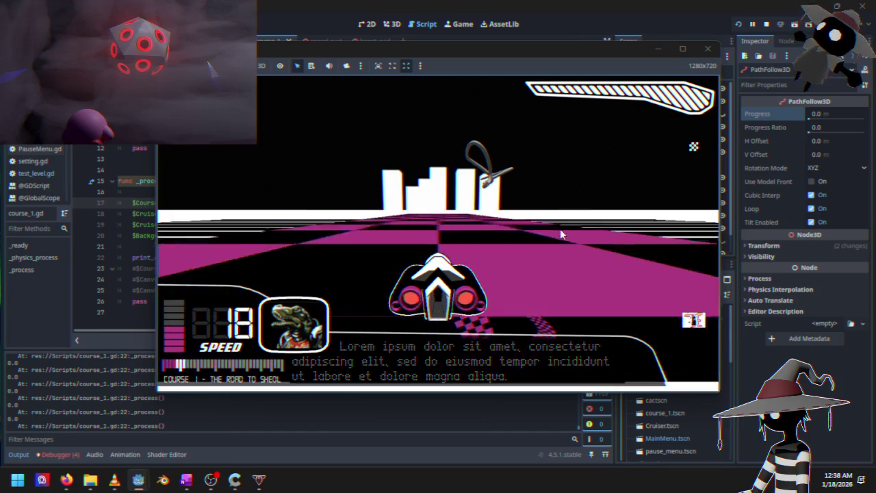
{"action": "key", "text": "Up"}
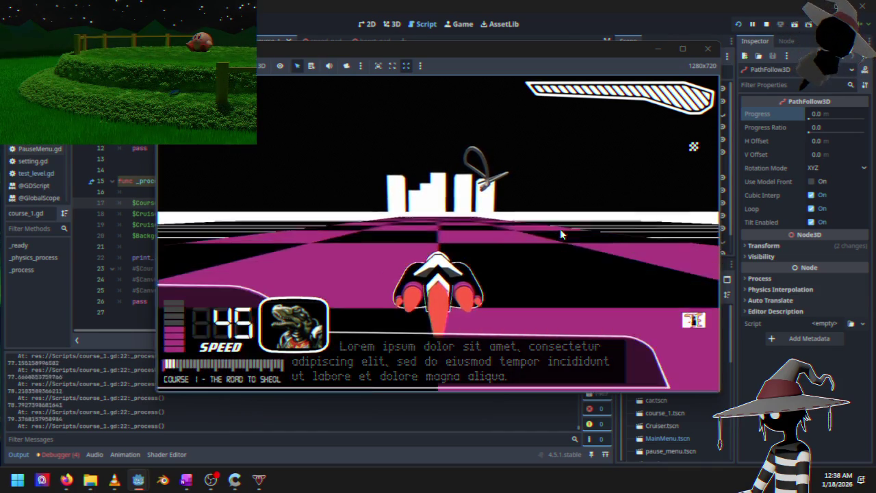
{"action": "key", "text": "Escape"}
{"action": "key", "text": "Down"}
{"action": "key", "text": "Down"}
{"action": "key", "text": "Return"}
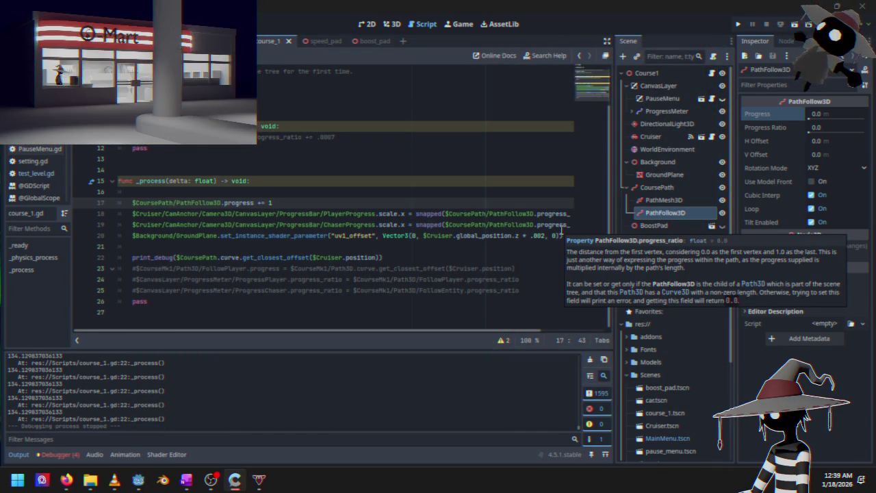
- Read the Curve3D get_closest_offset and sample_baked entries, then minimize Firefox
{"action": "mouse_move", "coordinate": [68, 481]}
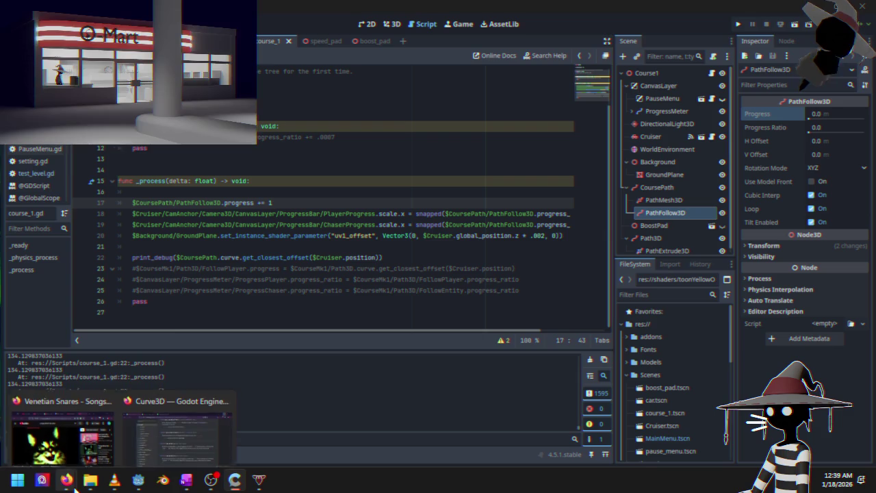
{"action": "left_click", "coordinate": [177, 430]}
{"action": "scroll", "coordinate": [431, 226], "scroll_direction": "up", "scroll_amount": 20}
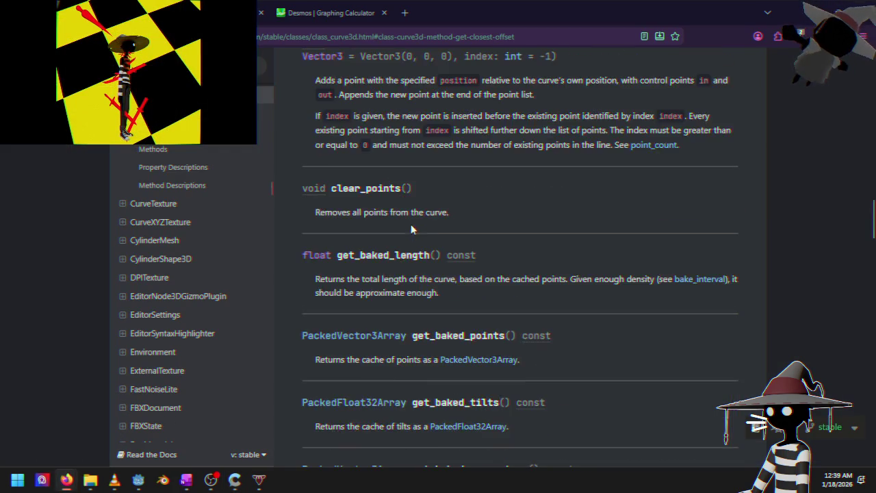
{"action": "scroll", "coordinate": [431, 223], "scroll_direction": "down", "scroll_amount": 3}
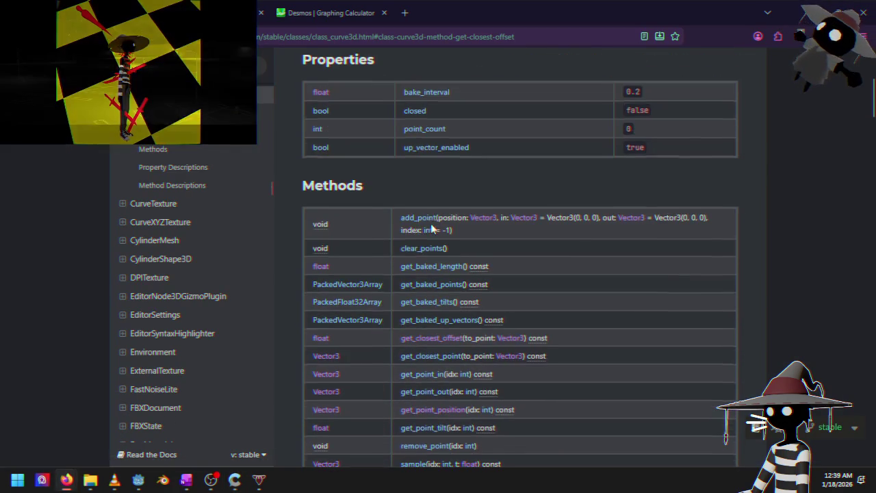
{"action": "scroll", "coordinate": [373, 167], "scroll_direction": "down", "scroll_amount": 5}
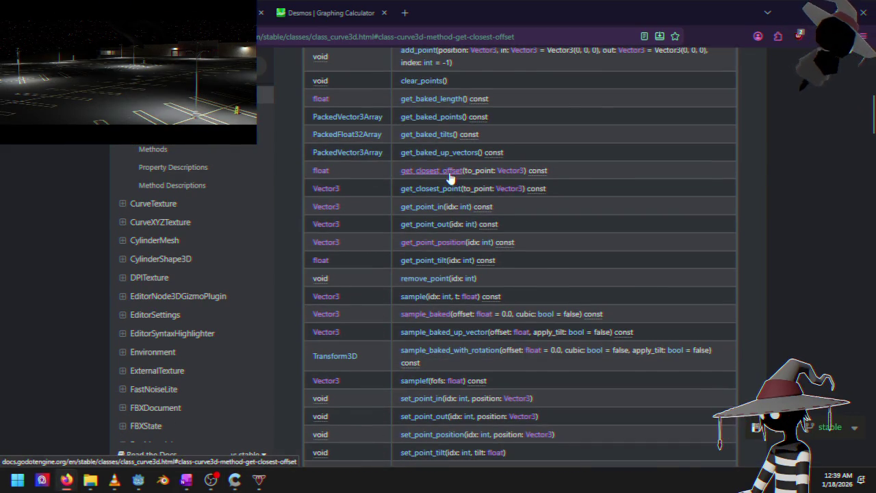
{"action": "left_click", "coordinate": [450, 178]}
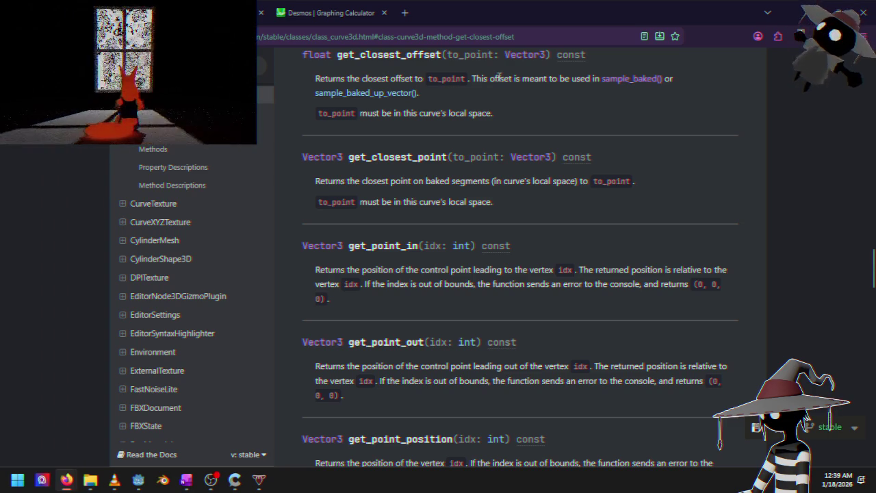
{"action": "left_click", "coordinate": [631, 79]}
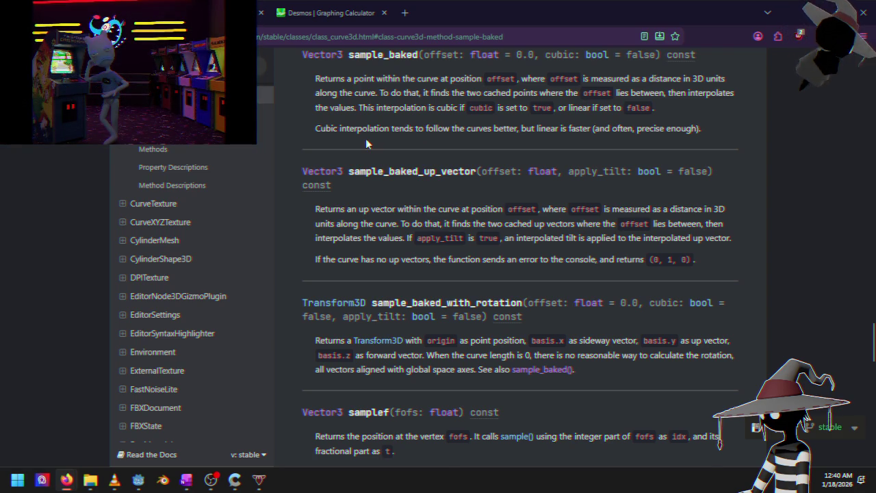
{"action": "scroll", "coordinate": [366, 138], "scroll_direction": "up", "scroll_amount": 10}
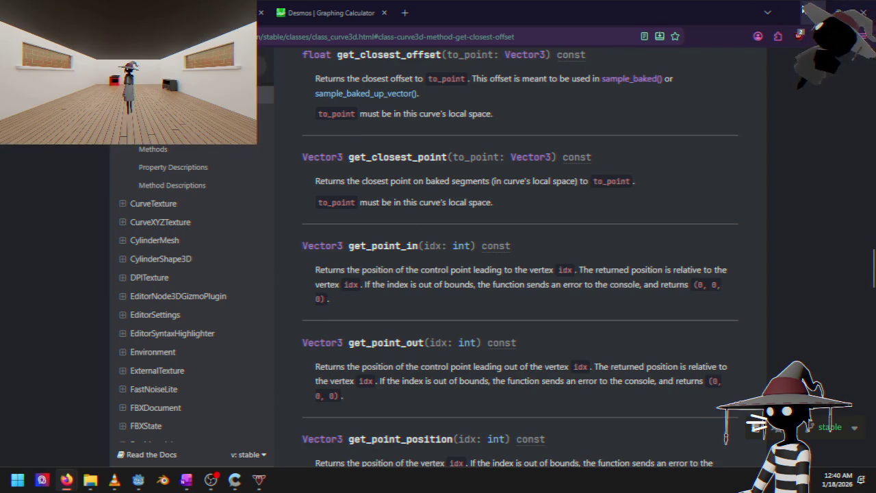
{"action": "left_click", "coordinate": [802, 9]}
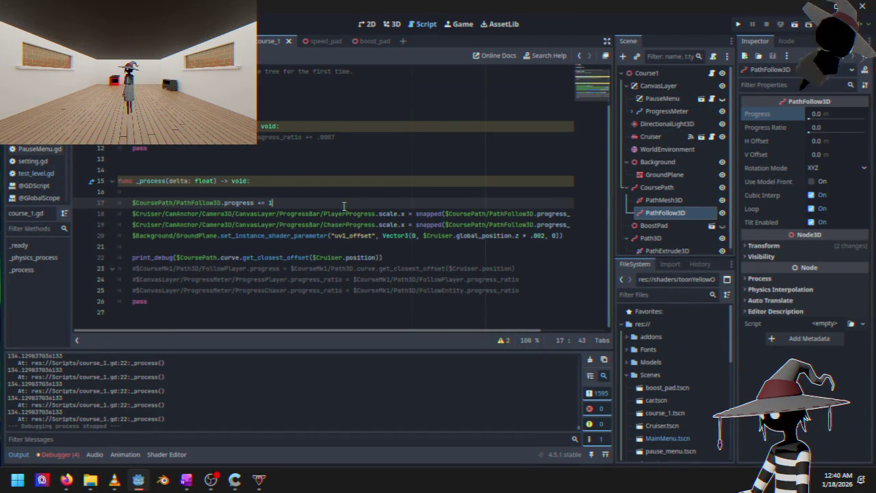
- Change line 17 back to '= $CoursePath.curve.get_closest_offset($Cruiser.position)'
{"action": "key", "text": "BackSpace"}
{"action": "key", "text": "BackSpace"}
{"action": "key", "text": "BackSpace"}
{"action": "type", "text": "="}
{"action": "key", "text": "ctrl+v"}
{"action": "left_click", "coordinate": [373, 212]}
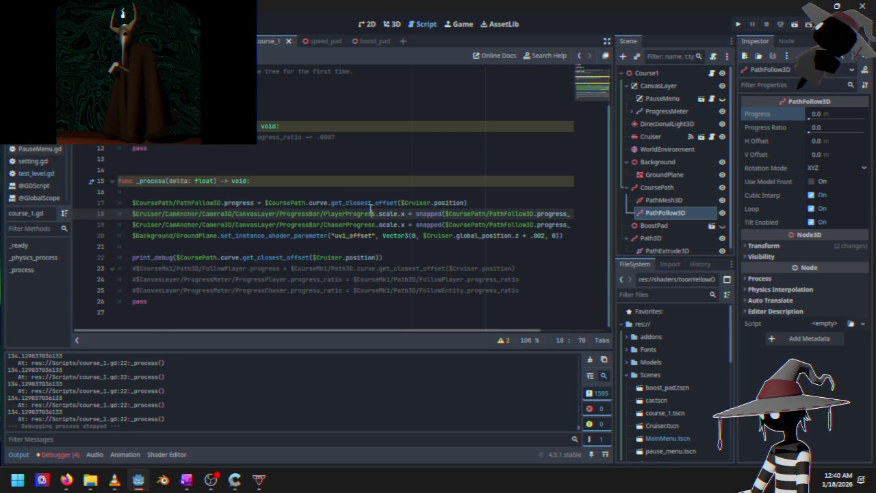
{"action": "left_click", "coordinate": [264, 203]}
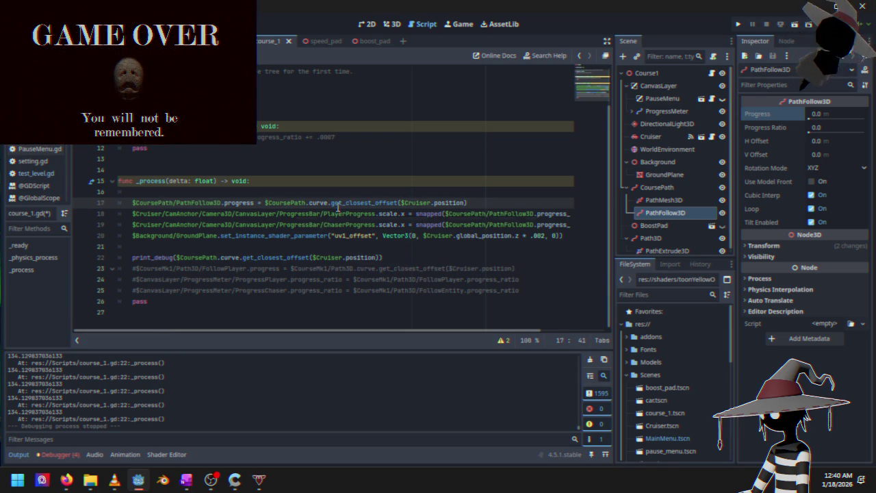
- Select the CoursePath reference on the print_debug line and bring the Curve3D docs back up
{"action": "mouse_move", "coordinate": [299, 213]}
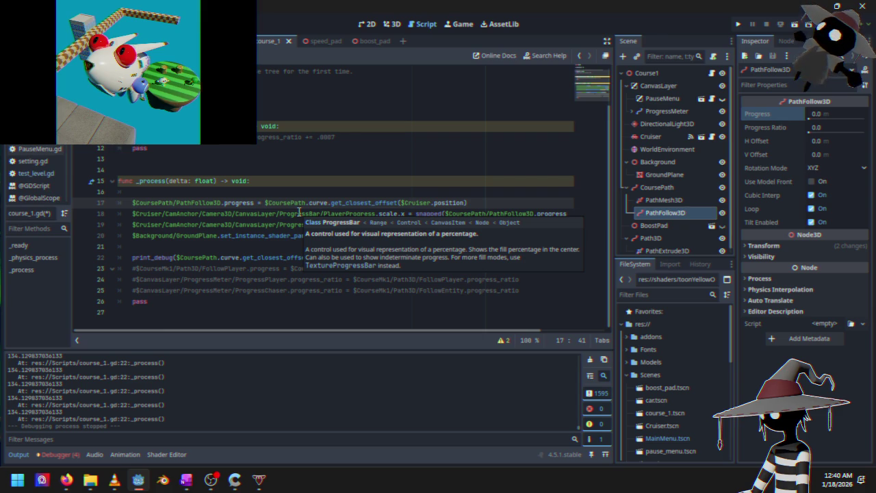
{"action": "left_click", "coordinate": [180, 258]}
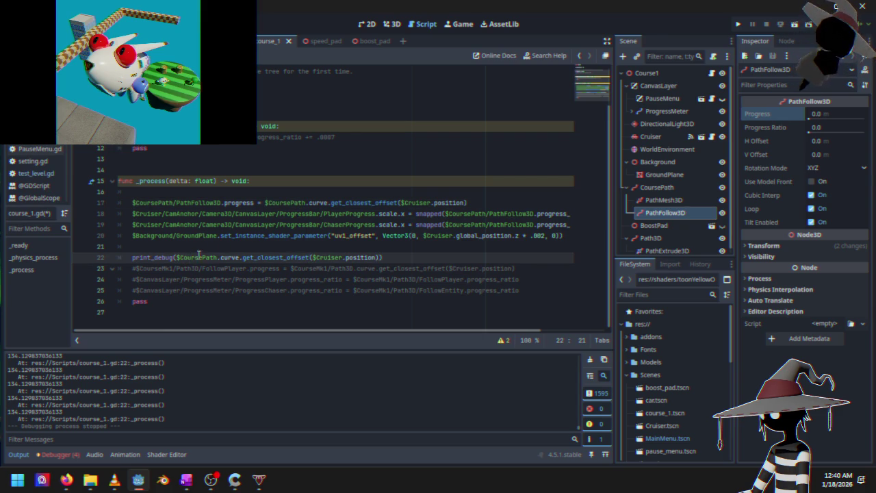
{"action": "left_click_drag", "start_coordinate": [177, 257], "coordinate": [192, 257]}
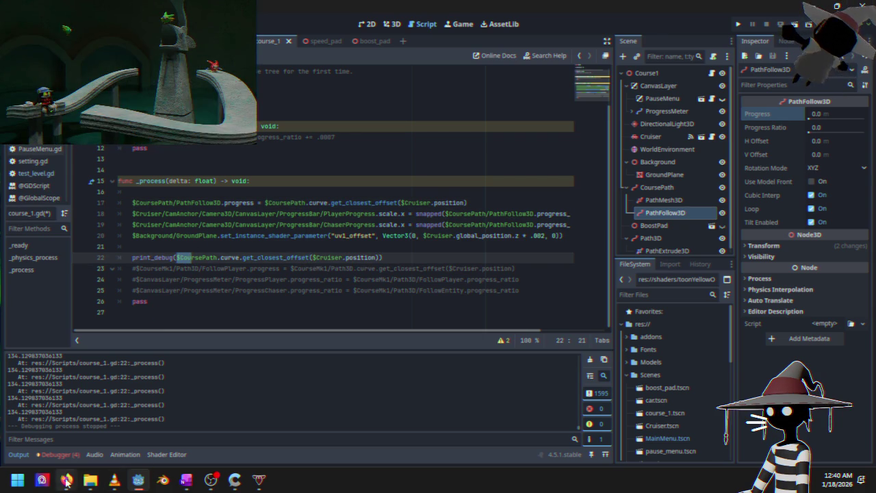
{"action": "mouse_move", "coordinate": [66, 481]}
{"action": "left_click", "coordinate": [178, 418]}
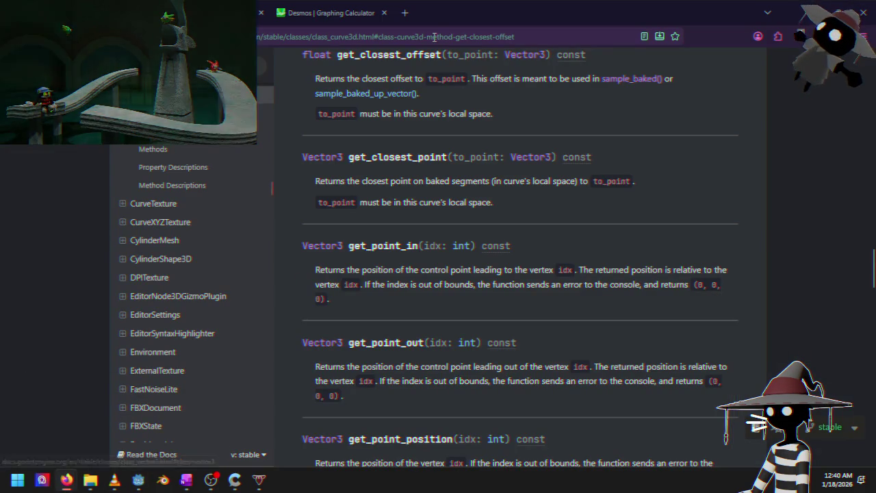
- Check sample_baked and sample_baked_up_vector, return to get_closest_offset, and minimize Firefox
{"action": "left_click", "coordinate": [611, 80]}
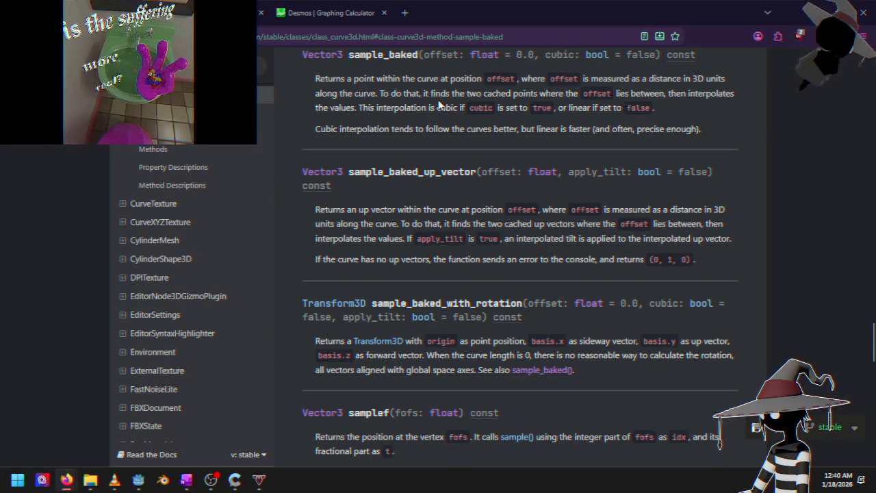
{"action": "key", "text": "alt+Left"}
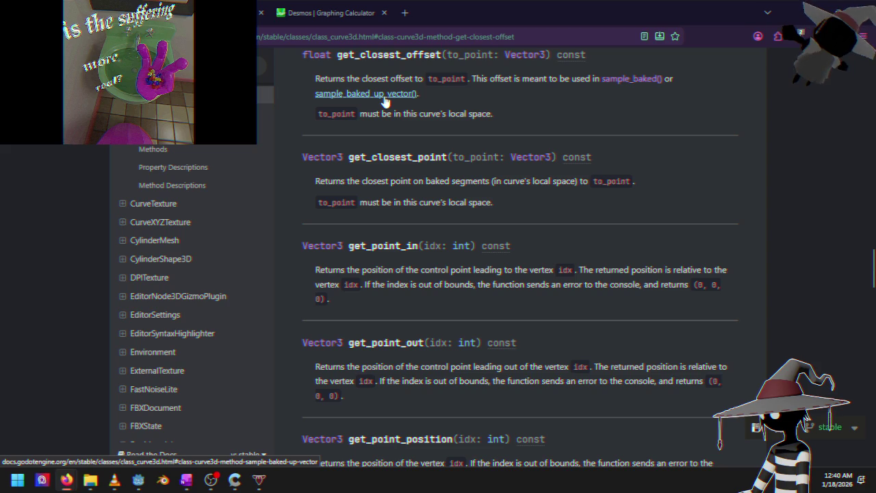
{"action": "left_click", "coordinate": [384, 98]}
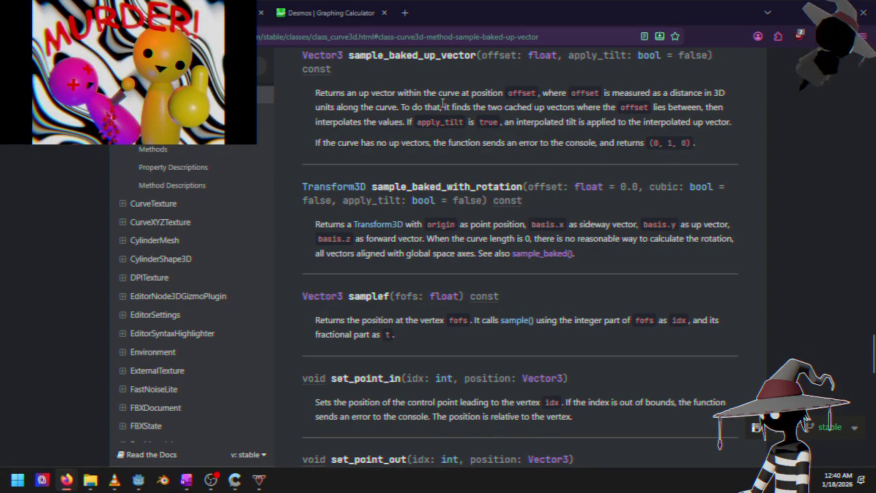
{"action": "key", "text": "alt+Left"}
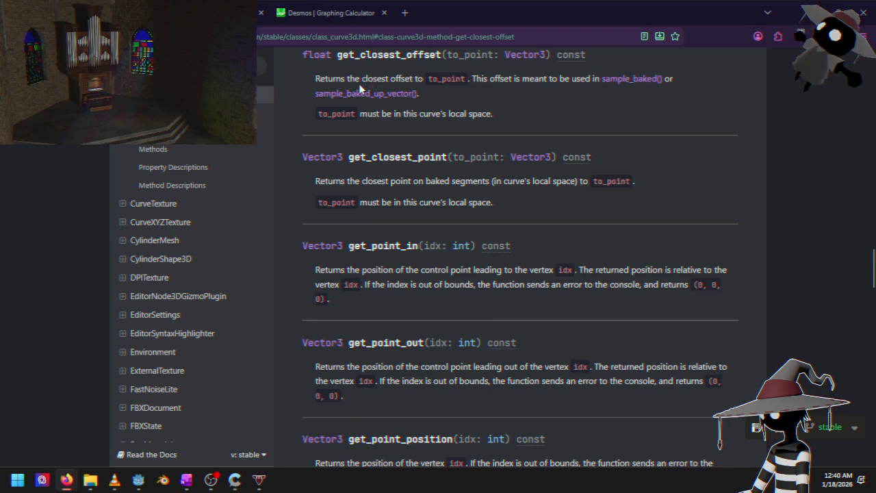
{"action": "key", "text": "alt+Left"}
{"action": "key", "text": "alt+Right"}
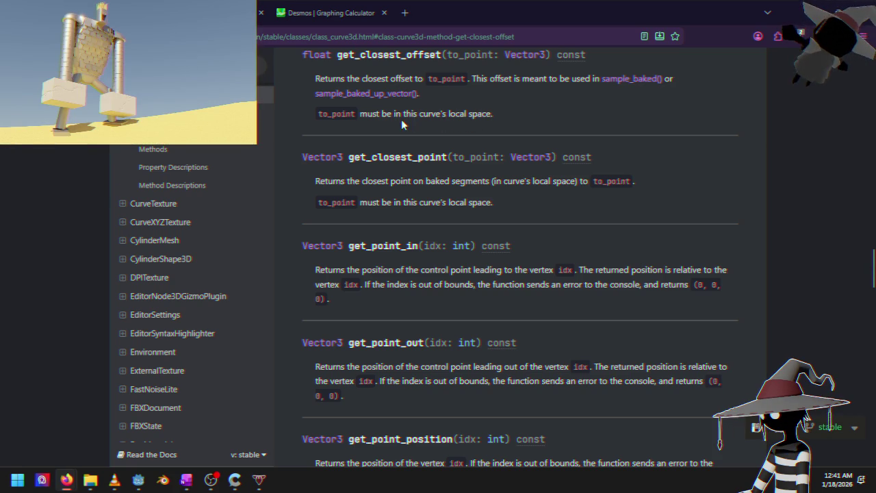
{"action": "left_click", "coordinate": [810, 20]}
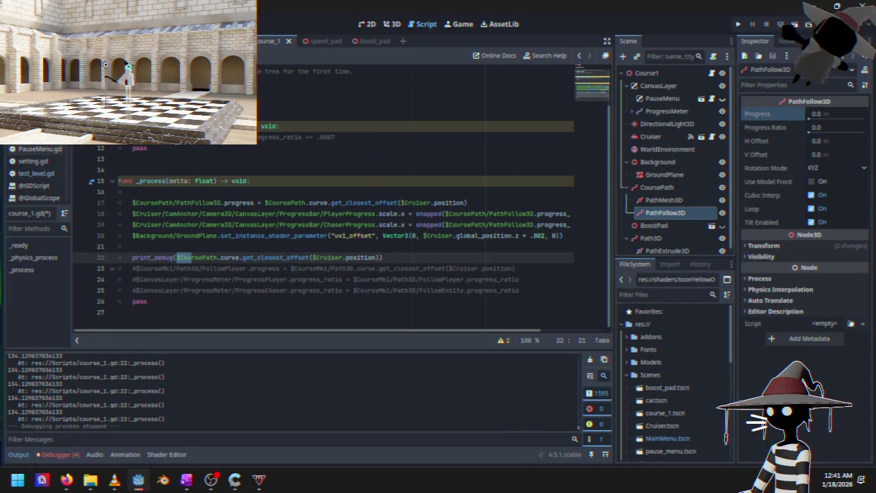
- Run the test_level scene in Time Trials, drive briefly until it prints 0.0, then stop
{"action": "left_click", "coordinate": [31, 173]}
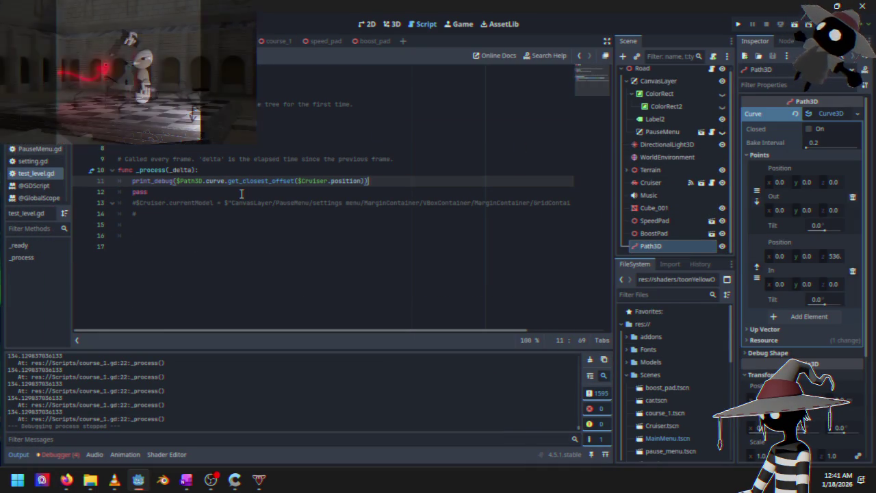
{"action": "left_click", "coordinate": [737, 25]}
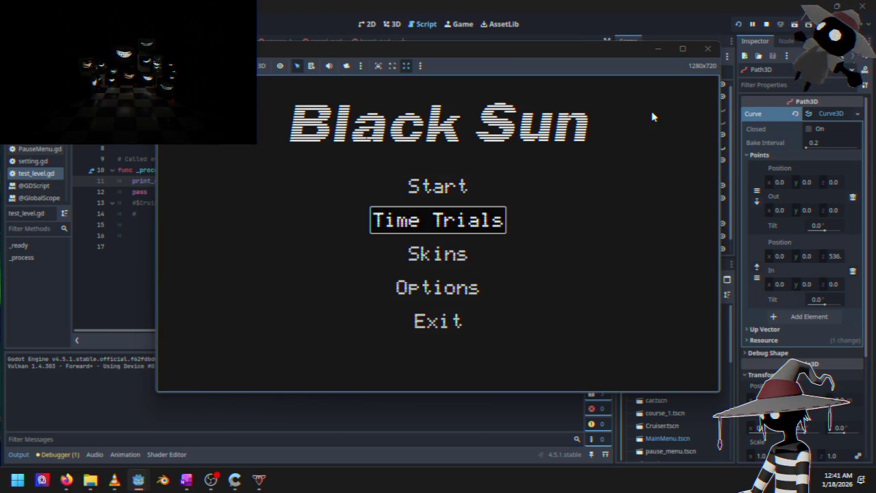
{"action": "key", "text": "Return"}
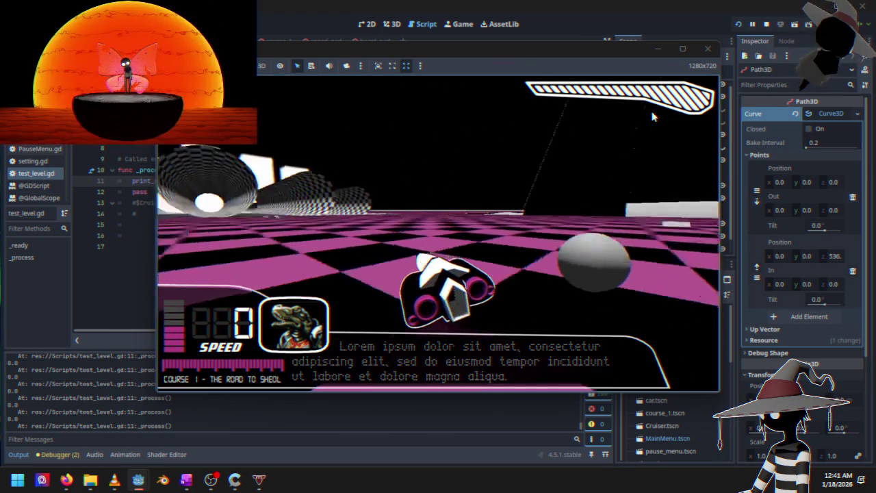
{"action": "key", "text": "w"}
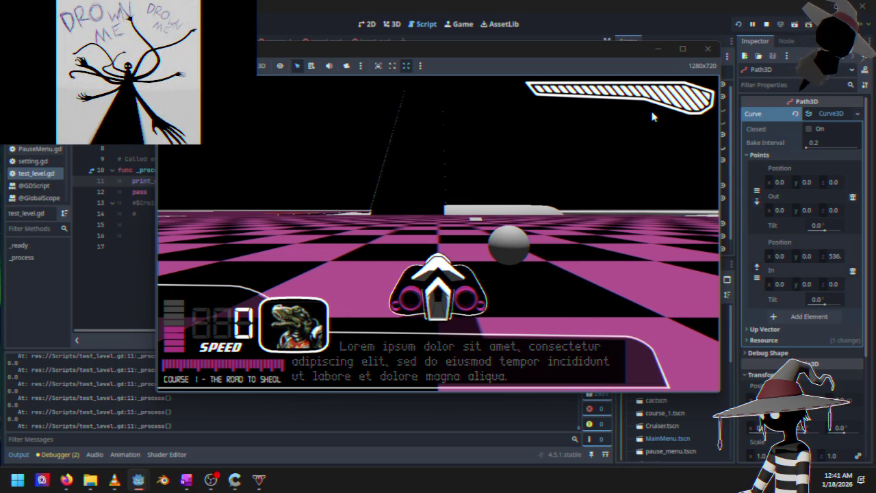
{"action": "left_click", "coordinate": [766, 24]}
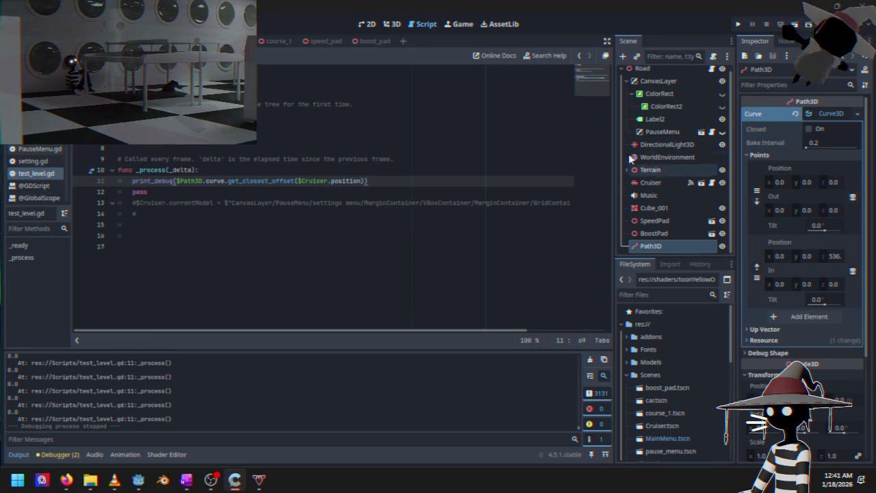
- In the course_1 scene, reparent PathFollow3D under the Path3D node
{"action": "mouse_move", "coordinate": [331, 44]}
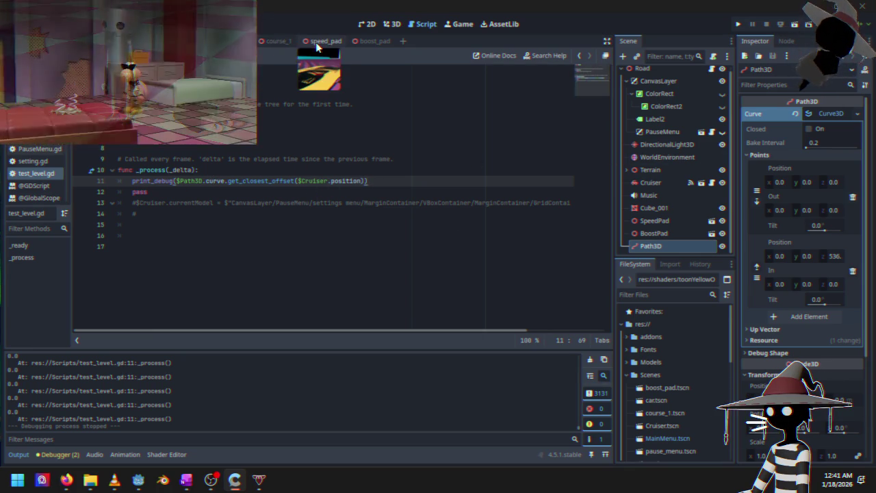
{"action": "left_click", "coordinate": [287, 44]}
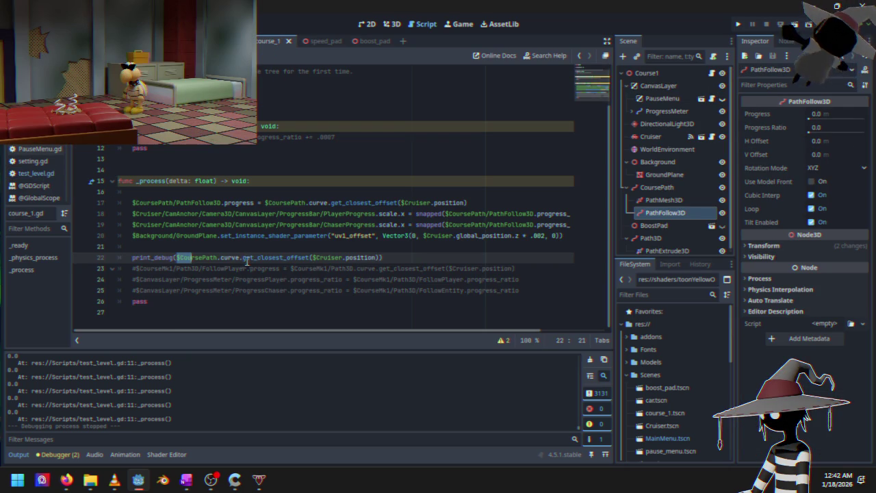
{"action": "left_click", "coordinate": [208, 262]}
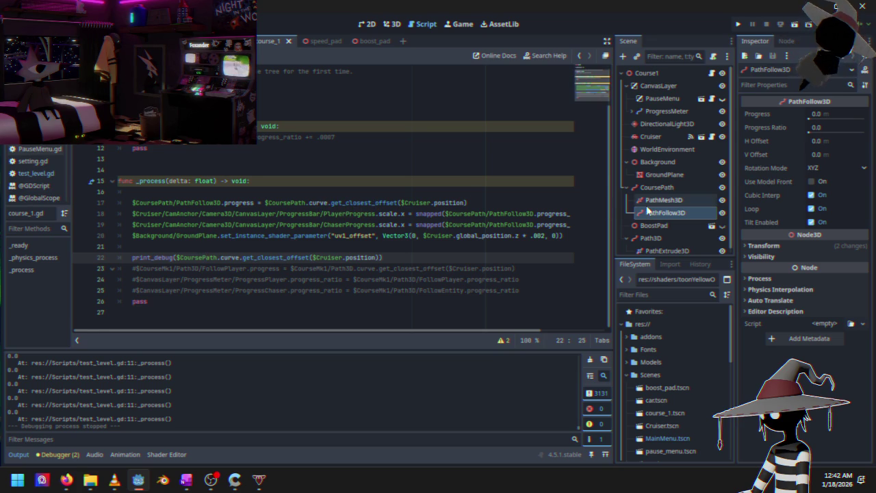
{"action": "left_click", "coordinate": [661, 190]}
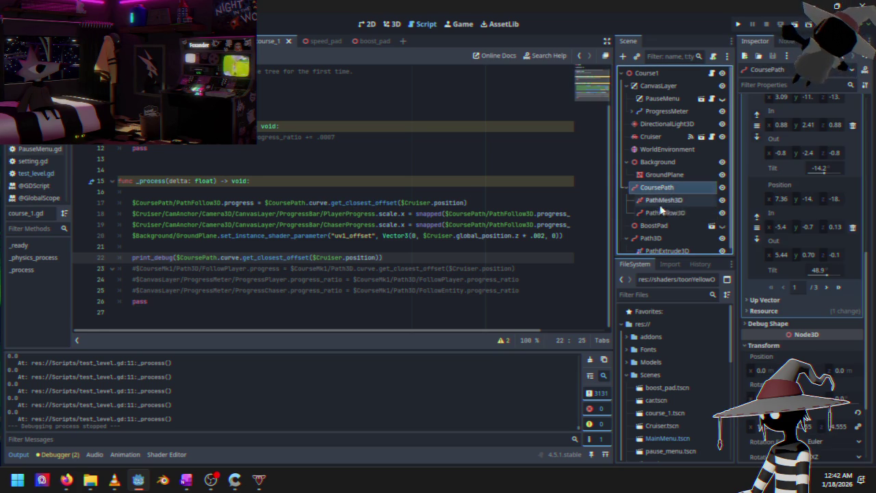
{"action": "scroll", "coordinate": [658, 236], "scroll_direction": "down", "scroll_amount": 1}
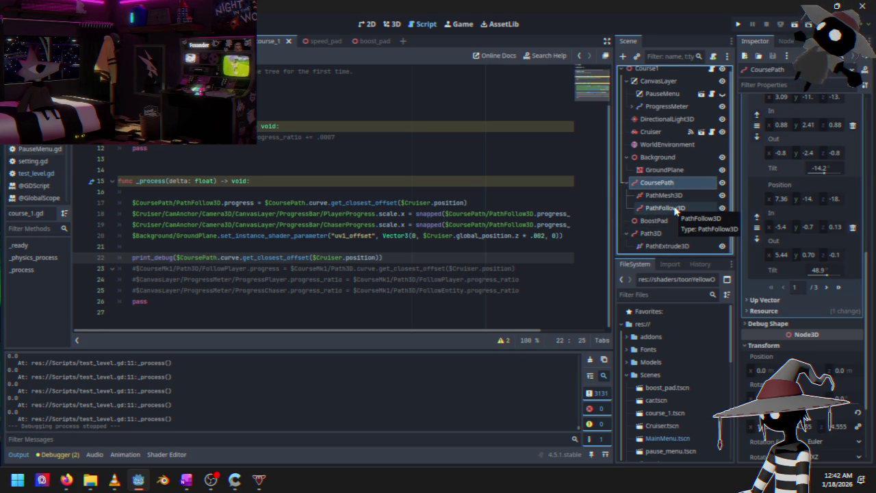
{"action": "left_click", "coordinate": [674, 209]}
{"action": "left_click_drag", "start_coordinate": [667, 230], "coordinate": [667, 230]}
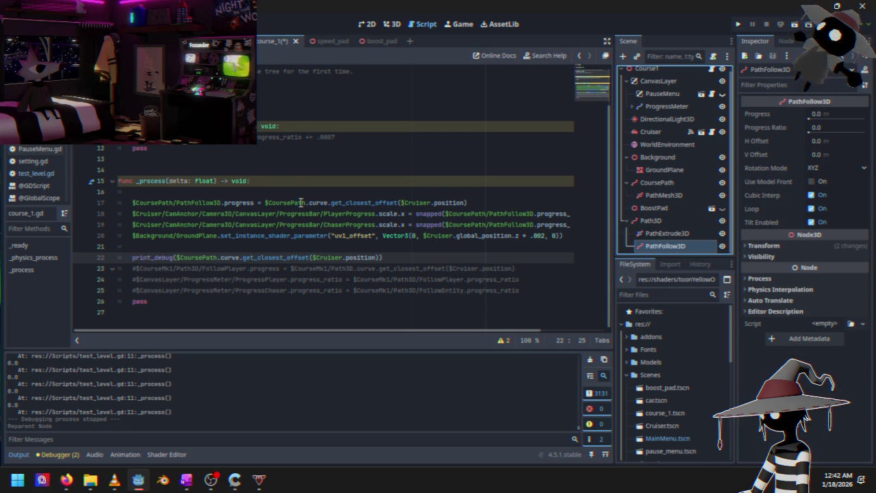
- Change line 17's $CoursePath reference to $Path3D using autocomplete
{"action": "left_click_drag", "start_coordinate": [307, 202], "coordinate": [268, 203]}
{"action": "type", "text": "Path"}
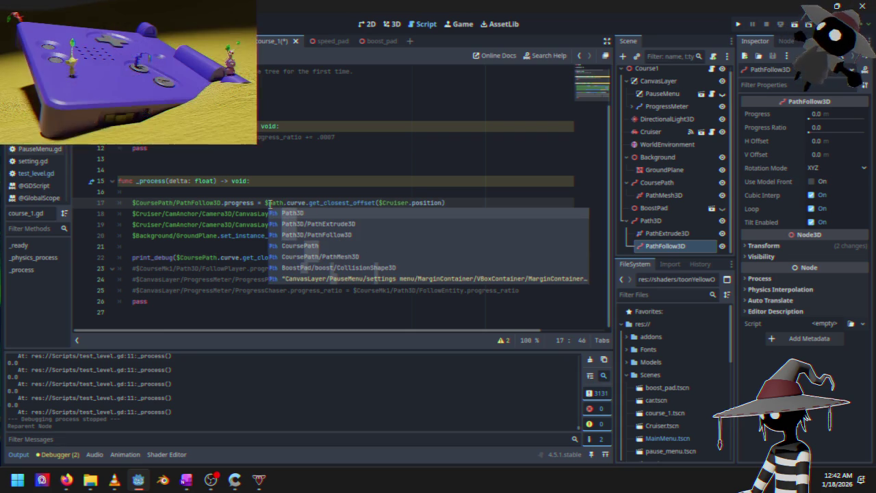
{"action": "key", "text": "Return"}
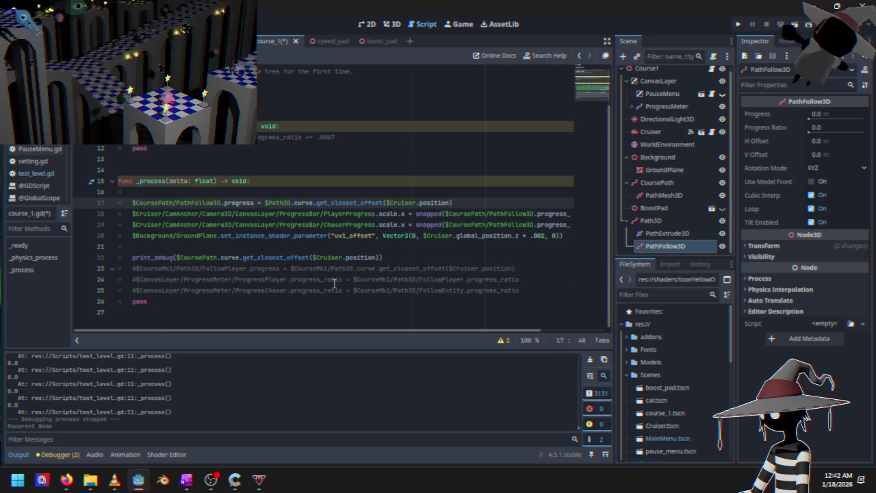
- Change the print_debug line's CoursePath reference to Path3D
{"action": "double_click", "coordinate": [198, 257]}
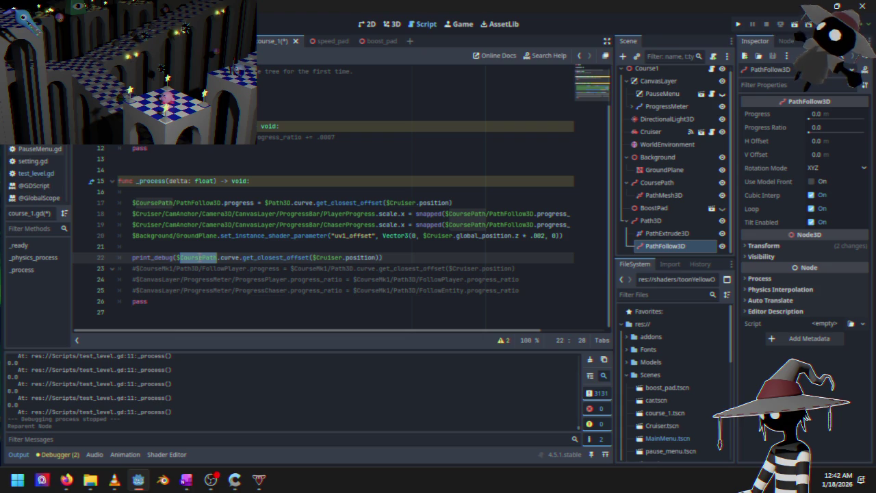
{"action": "type", "text": "Path3D"}
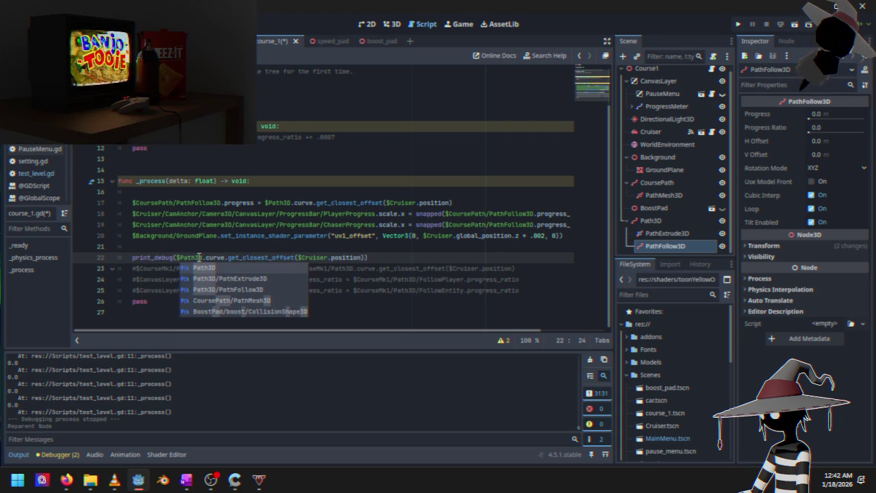
{"action": "key", "text": "Escape"}
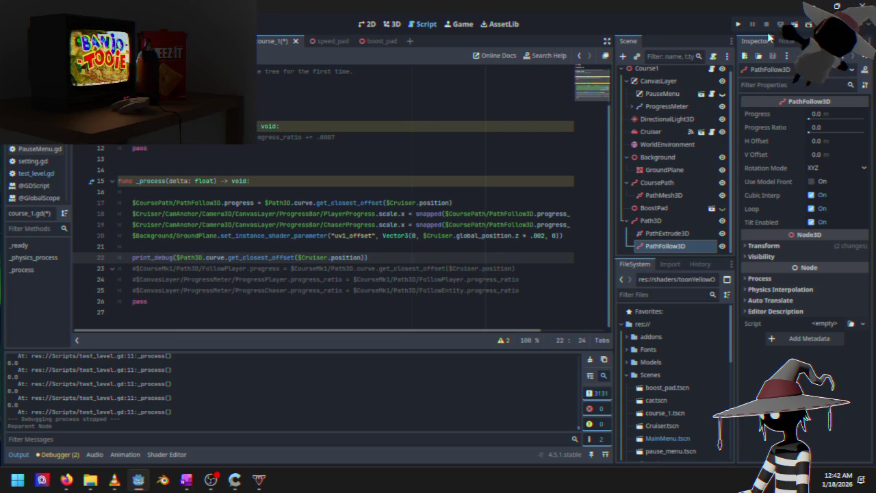
- Do a quick test run, stop it, and return to the 3D view
{"action": "left_click", "coordinate": [738, 25]}
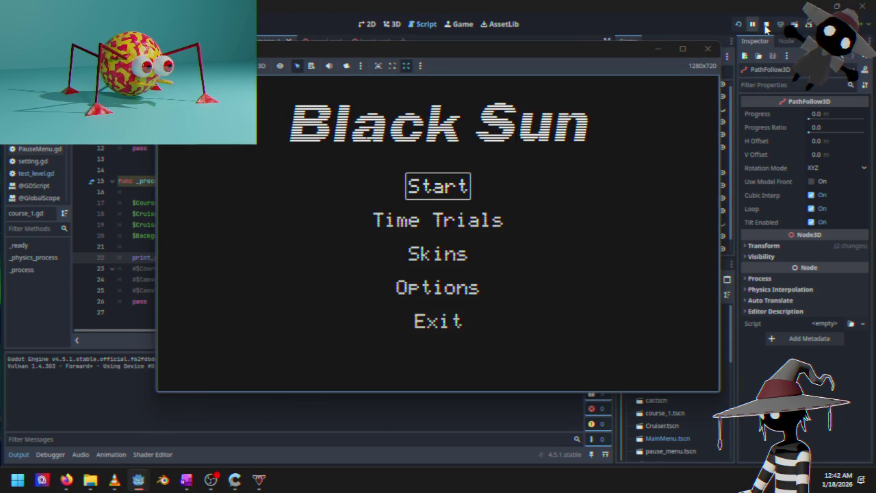
{"action": "left_click", "coordinate": [766, 25]}
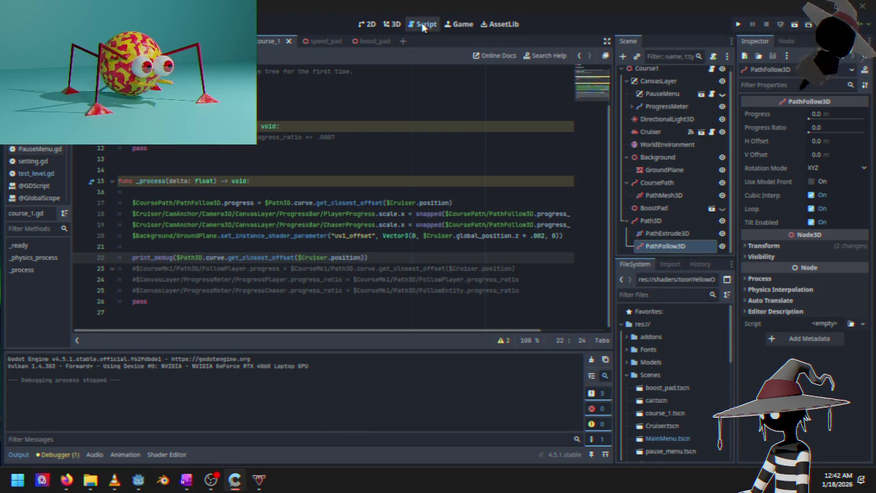
{"action": "left_click", "coordinate": [392, 24]}
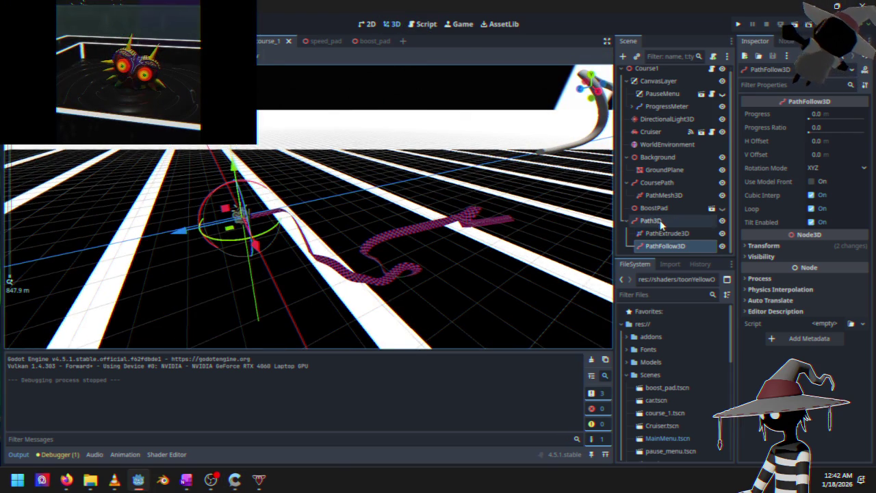
- Shift the CoursePath node to the left in the viewport
{"action": "left_click", "coordinate": [662, 185]}
{"action": "left_click_drag", "start_coordinate": [218, 245], "coordinate": [322, 252]}
{"action": "left_click_drag", "start_coordinate": [386, 248], "coordinate": [226, 224]}
- Reset Path3D's position to zero, move it down and left, then run the game
{"action": "left_click", "coordinate": [646, 220]}
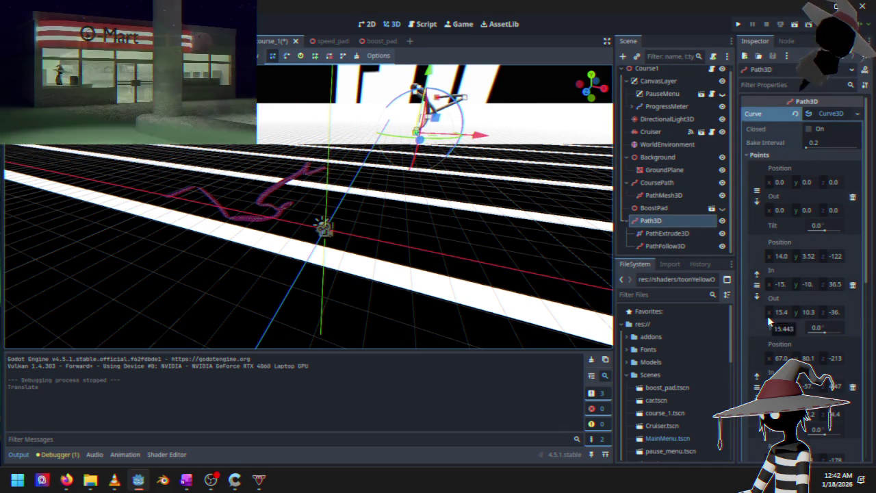
{"action": "scroll", "coordinate": [814, 355], "scroll_direction": "down", "scroll_amount": 5}
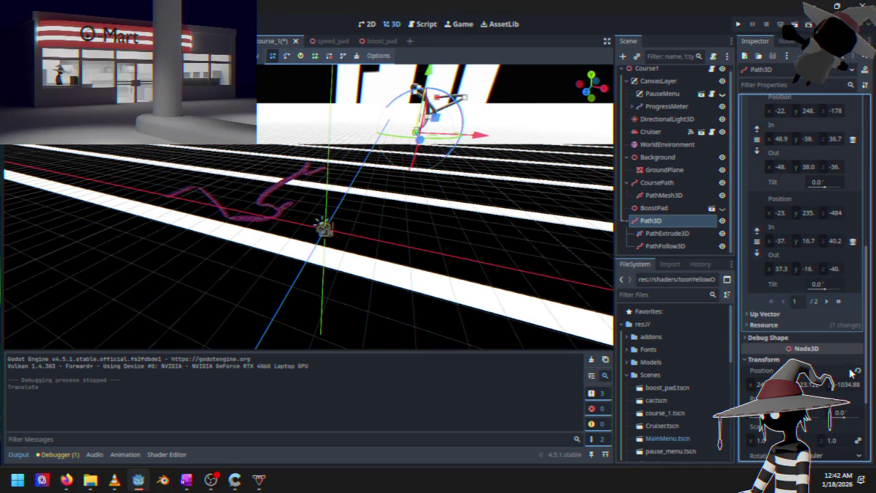
{"action": "left_click", "coordinate": [858, 370]}
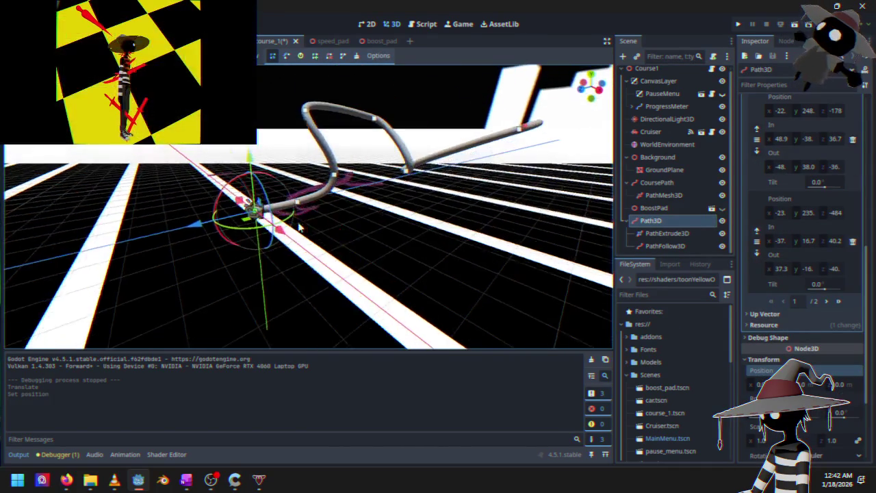
{"action": "left_click_drag", "start_coordinate": [89, 171], "coordinate": [92, 197]}
{"action": "left_click_drag", "start_coordinate": [33, 271], "coordinate": [10, 270]}
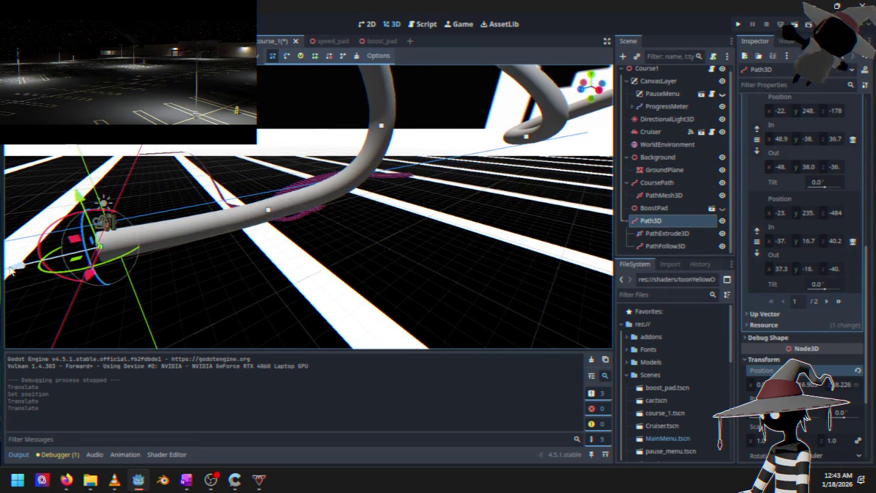
{"action": "left_click", "coordinate": [741, 24]}
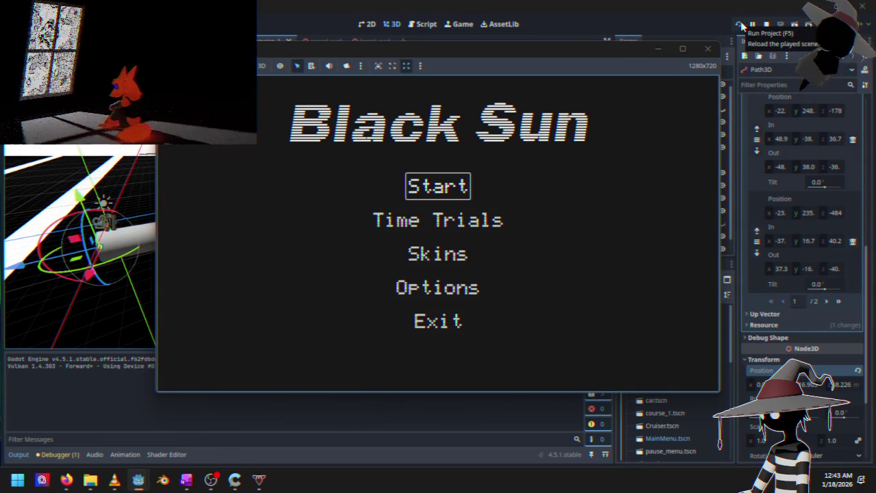
- Start a race, stop at the invalid 'progress' error, and select line 17
{"action": "key", "text": "Return"}
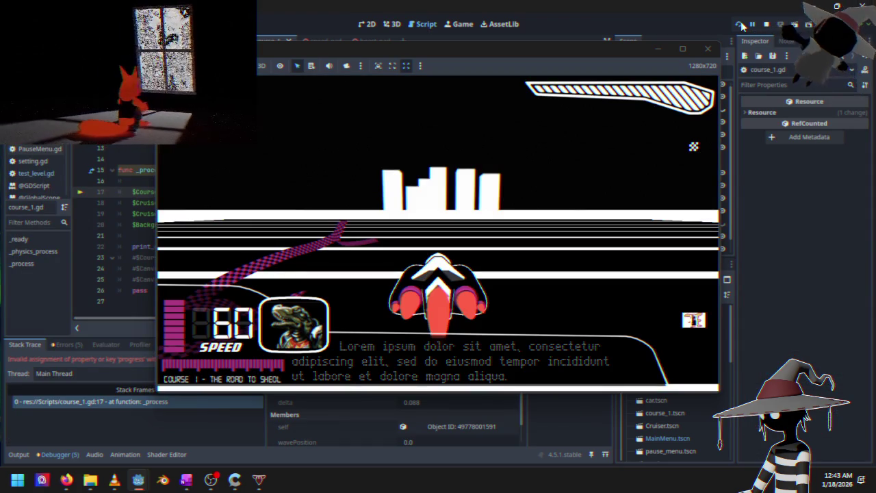
{"action": "mouse_move", "coordinate": [564, 46]}
{"action": "left_mouse_down"}
{"action": "mouse_move", "coordinate": [692, 70]}
{"action": "mouse_move", "coordinate": [710, 100]}
{"action": "mouse_move", "coordinate": [537, 362]}
{"action": "mouse_move", "coordinate": [497, 383]}
{"action": "mouse_move", "coordinate": [473, 382]}
{"action": "mouse_move", "coordinate": [466, 369]}
{"action": "mouse_move", "coordinate": [457, 377]}
{"action": "mouse_move", "coordinate": [533, 180]}
{"action": "left_mouse_up"}
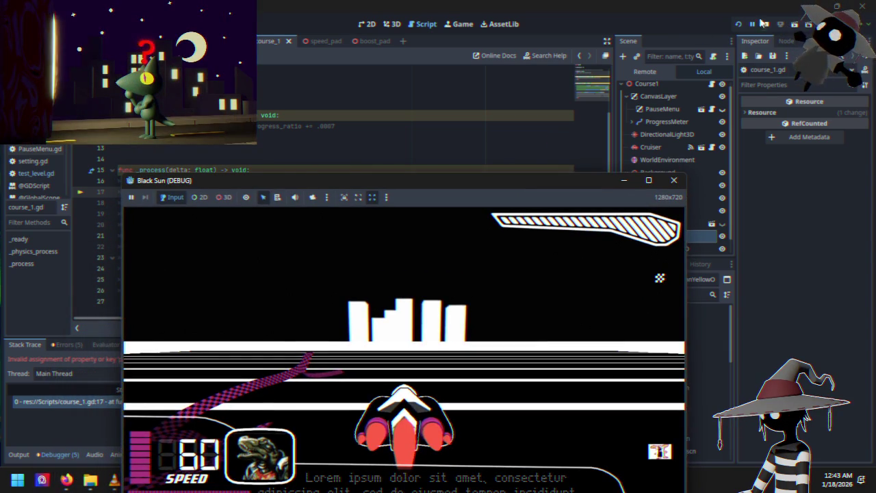
{"action": "left_click", "coordinate": [764, 24]}
{"action": "mouse_move", "coordinate": [134, 191]}
{"action": "left_mouse_down"}
{"action": "mouse_move", "coordinate": [133, 182]}
{"action": "mouse_move", "coordinate": [478, 196]}
{"action": "left_mouse_up"}
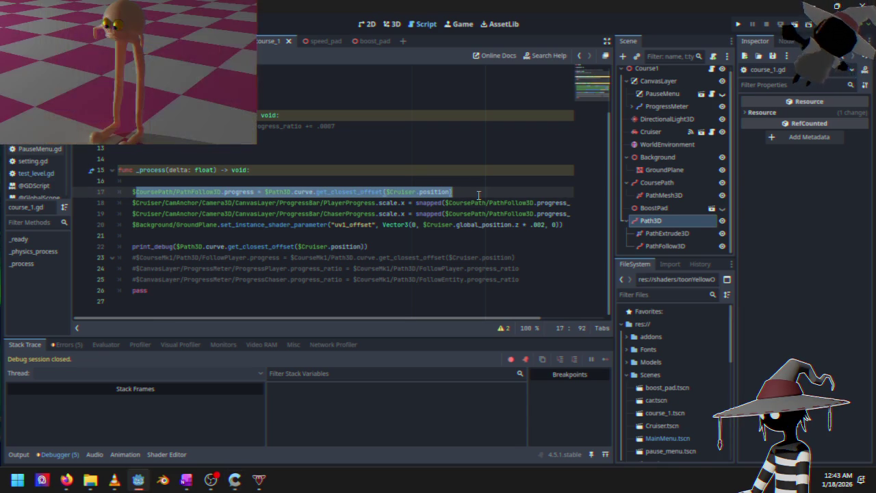
- Comment out line 17 and test a race, stopping after the error
{"action": "left_click", "coordinate": [171, 203]}
{"action": "mouse_move", "coordinate": [133, 191]}
{"action": "left_mouse_down"}
{"action": "mouse_move", "coordinate": [133, 184]}
{"action": "mouse_move", "coordinate": [469, 202]}
{"action": "mouse_move", "coordinate": [471, 194]}
{"action": "left_mouse_up"}
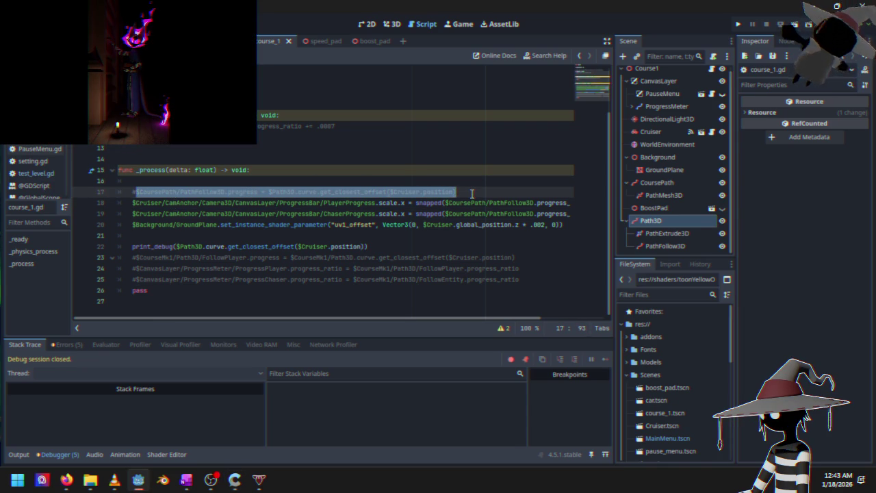
{"action": "left_click", "coordinate": [739, 25]}
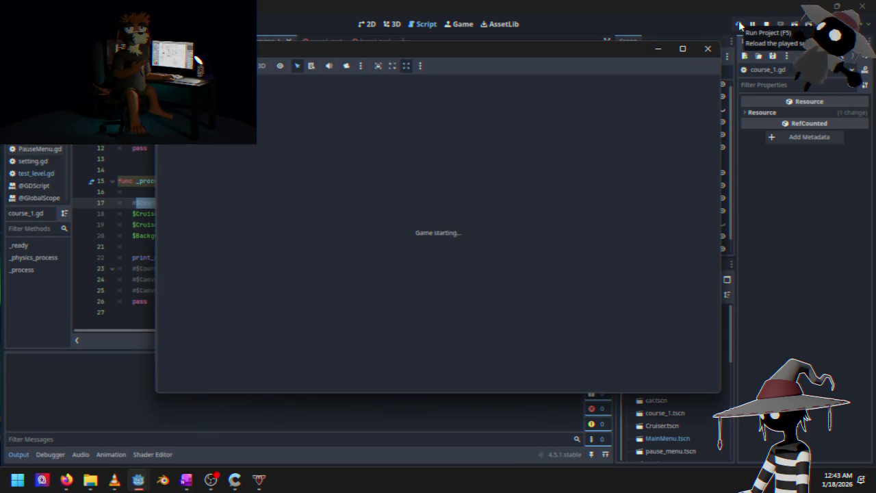
{"action": "key", "text": "Return"}
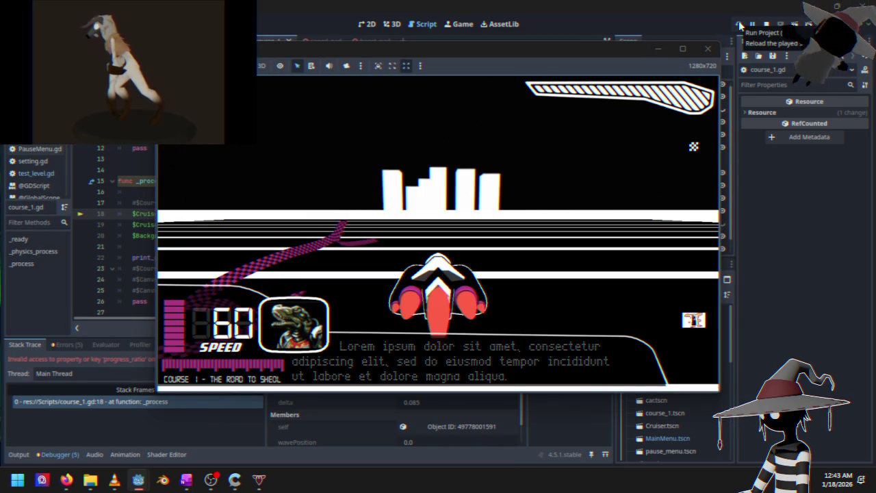
{"action": "left_click", "coordinate": [767, 24]}
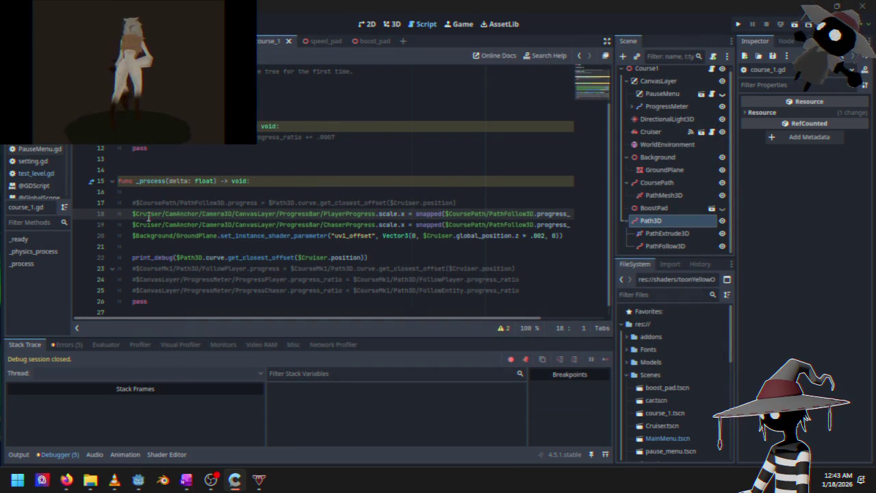
- Comment out lines 18–20 with Ctrl+K and check Path3D's curve points
{"action": "mouse_move", "coordinate": [127, 213]}
{"action": "left_mouse_down"}
{"action": "mouse_move", "coordinate": [572, 235]}
{"action": "mouse_move", "coordinate": [557, 236]}
{"action": "left_mouse_up"}
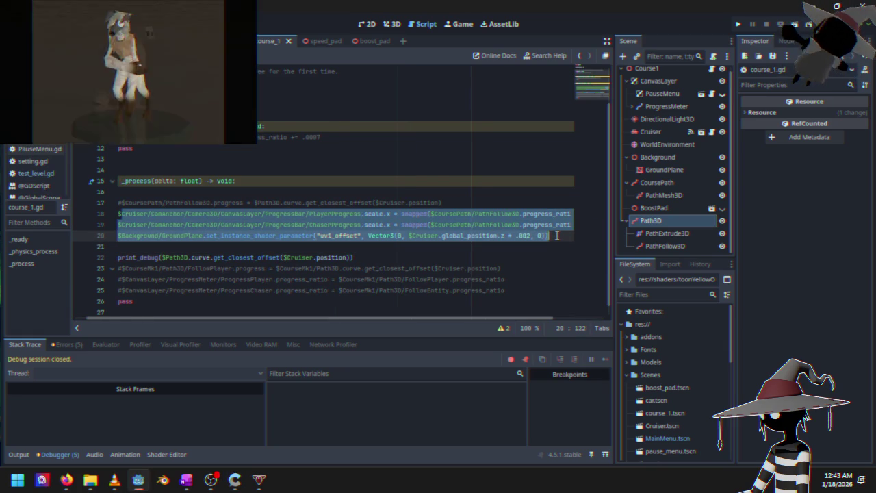
{"action": "key", "text": "ctrl+k"}
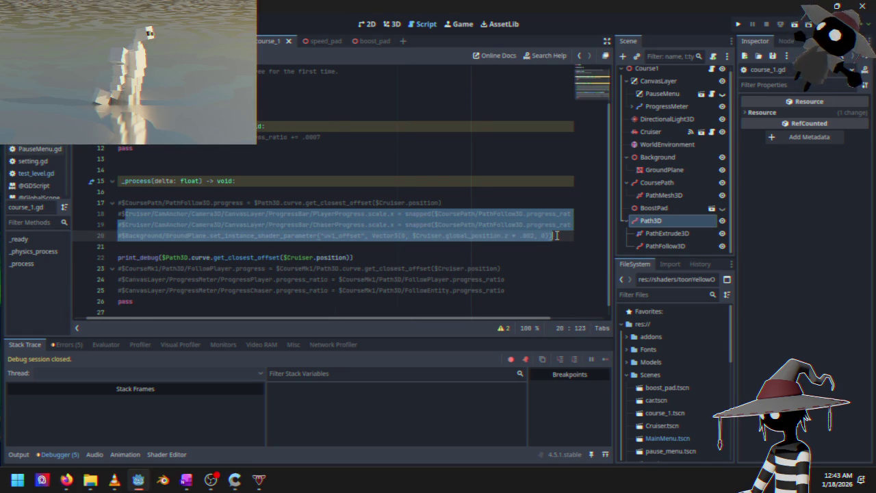
{"action": "left_click", "coordinate": [675, 220]}
{"action": "scroll", "coordinate": [759, 176], "scroll_direction": "down", "scroll_amount": 5}
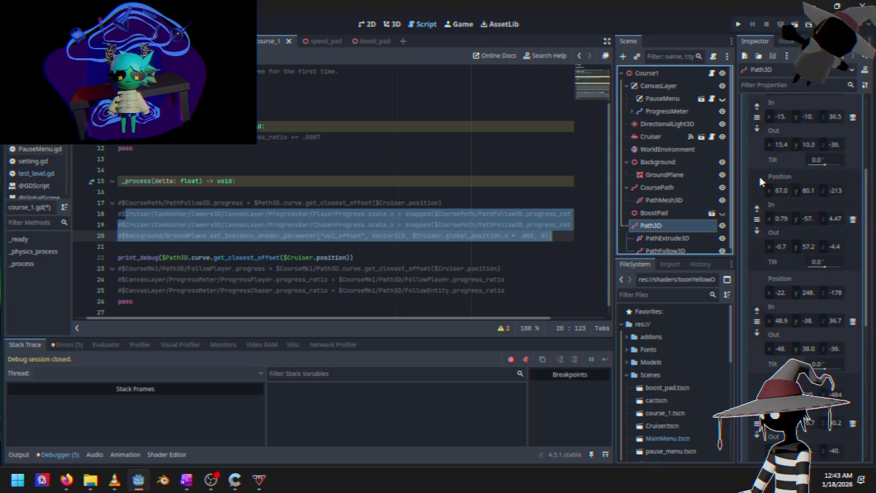
{"action": "scroll", "coordinate": [759, 176], "scroll_direction": "up", "scroll_amount": 3}
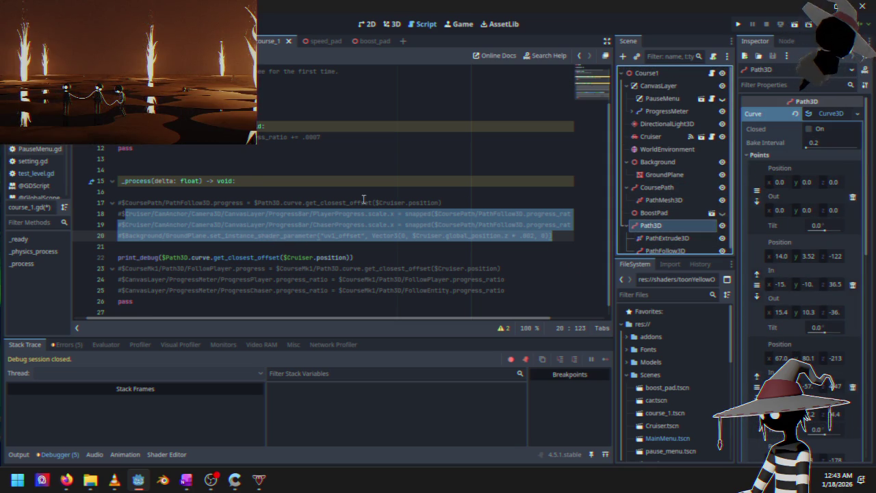
- Run a test race from Start, then quit to desktop via the pause menu
{"action": "left_click", "coordinate": [742, 23]}
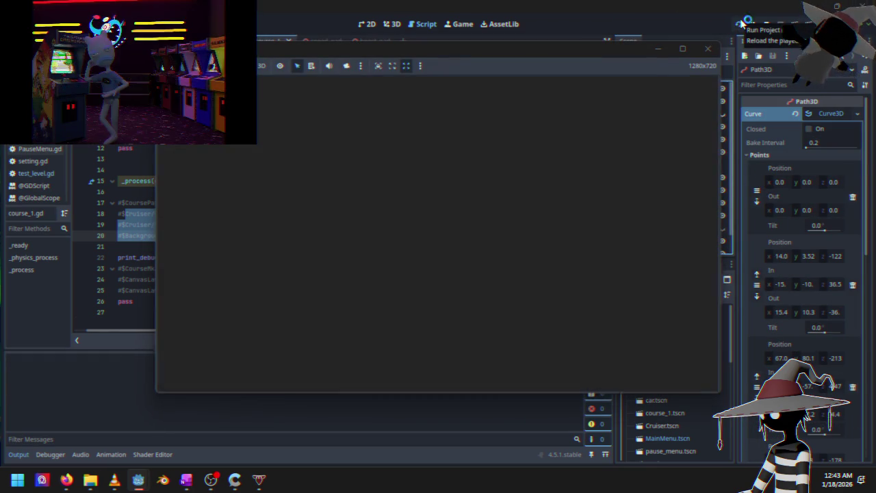
{"action": "key", "text": "Down"}
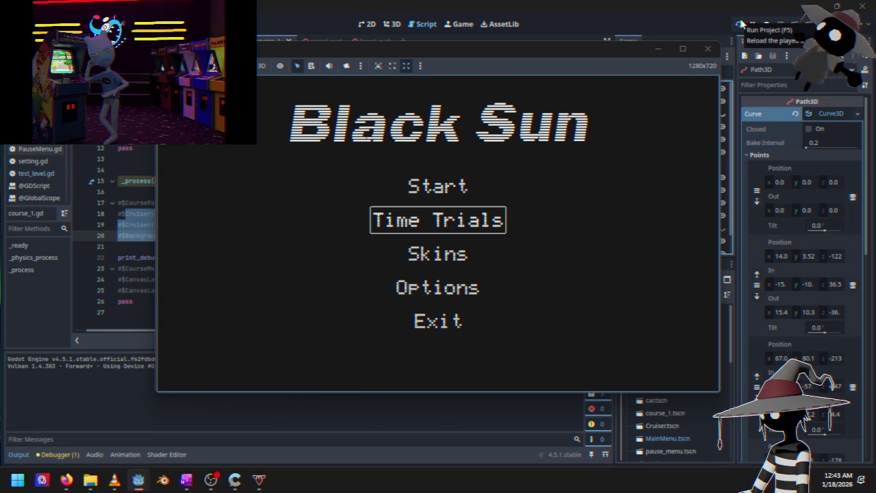
{"action": "key", "text": "Up"}
{"action": "key", "text": "Return"}
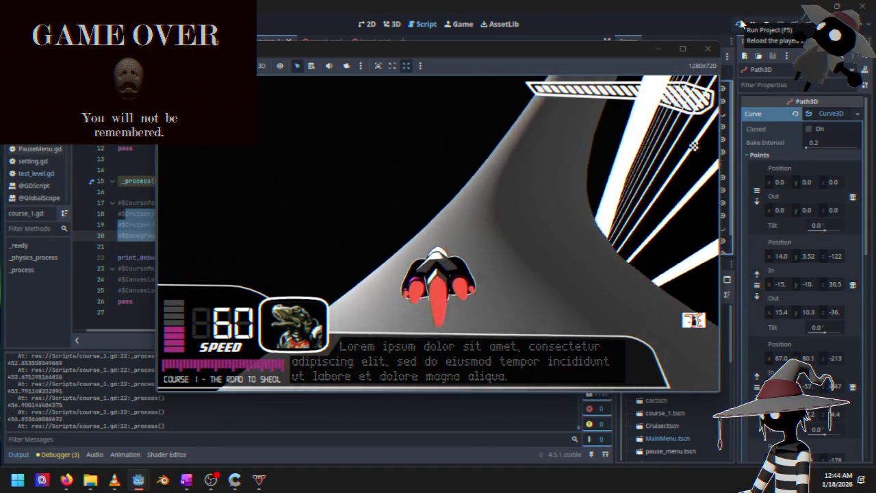
{"action": "key", "text": "Escape"}
{"action": "key", "text": "Down"}
{"action": "key", "text": "Down"}
{"action": "key", "text": "Down"}
{"action": "key", "text": "Return"}
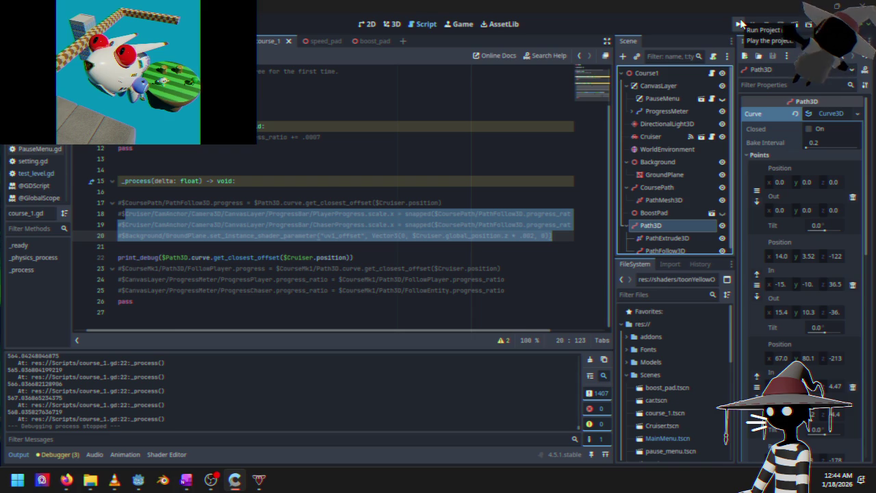
- Try PathFollow3D Progress values 118 and 10.1, revert it to 0.0, and run the project
{"action": "left_click", "coordinate": [231, 224]}
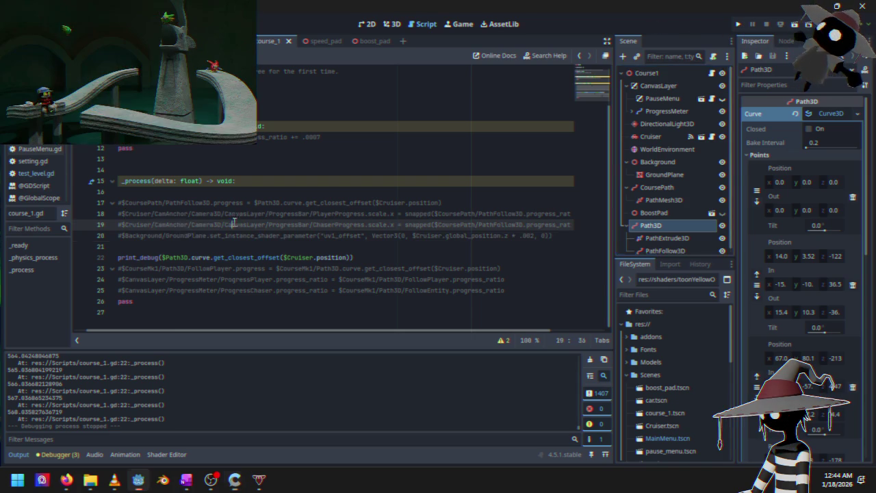
{"action": "left_click", "coordinate": [120, 203]}
{"action": "left_click", "coordinate": [653, 251]}
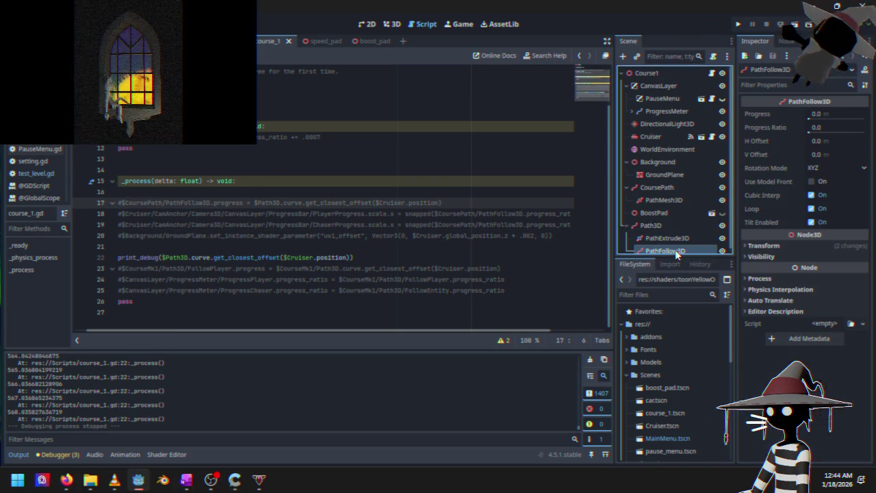
{"action": "left_click", "coordinate": [395, 25]}
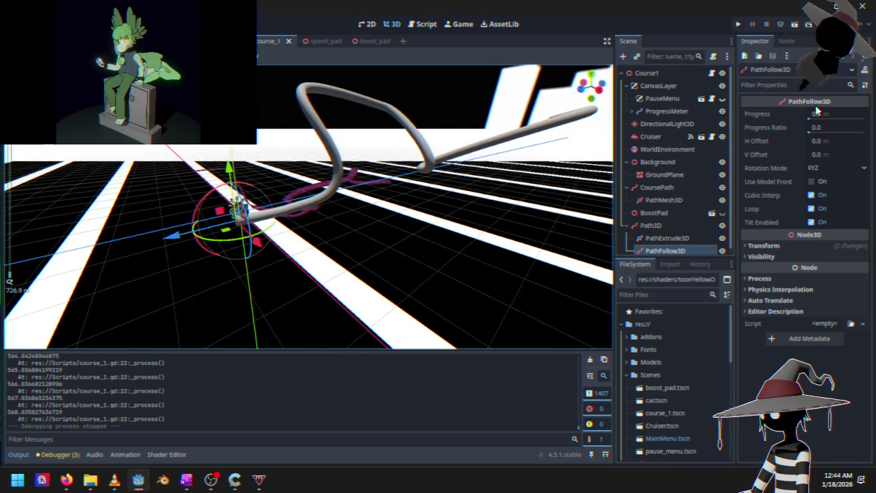
{"action": "left_click_drag", "start_coordinate": [809, 119], "coordinate": [842, 119]}
{"action": "type", "text": "10.1"}
{"action": "key", "text": "Return"}
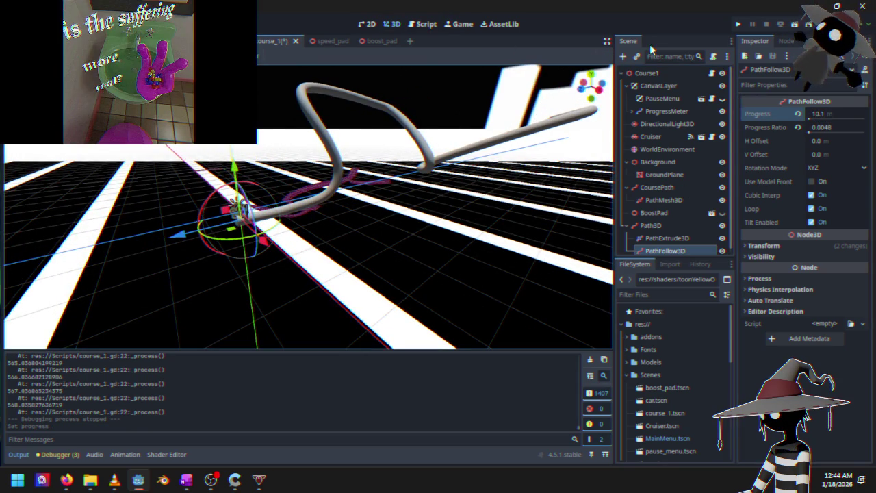
{"action": "left_click", "coordinate": [797, 115]}
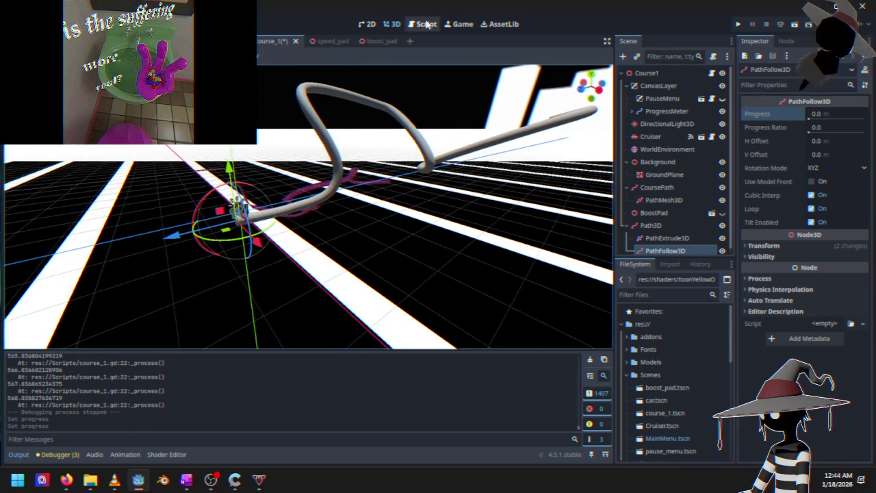
{"action": "left_click", "coordinate": [426, 24]}
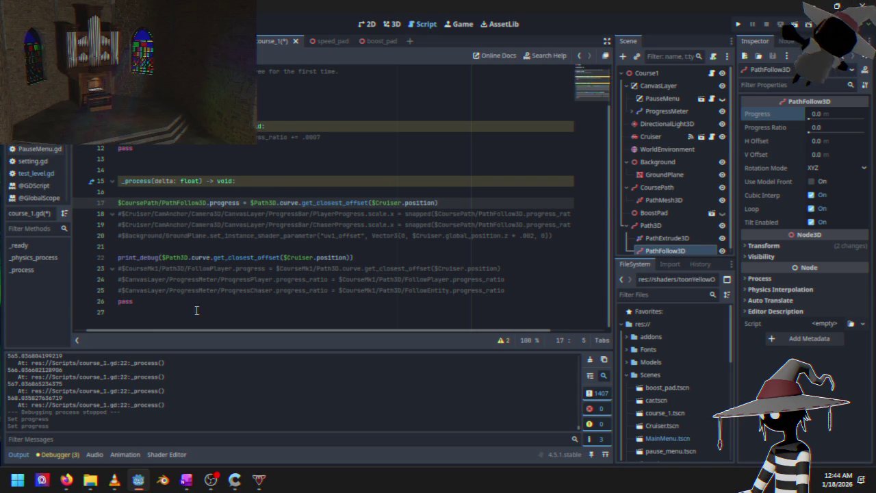
{"action": "left_click", "coordinate": [740, 24]}
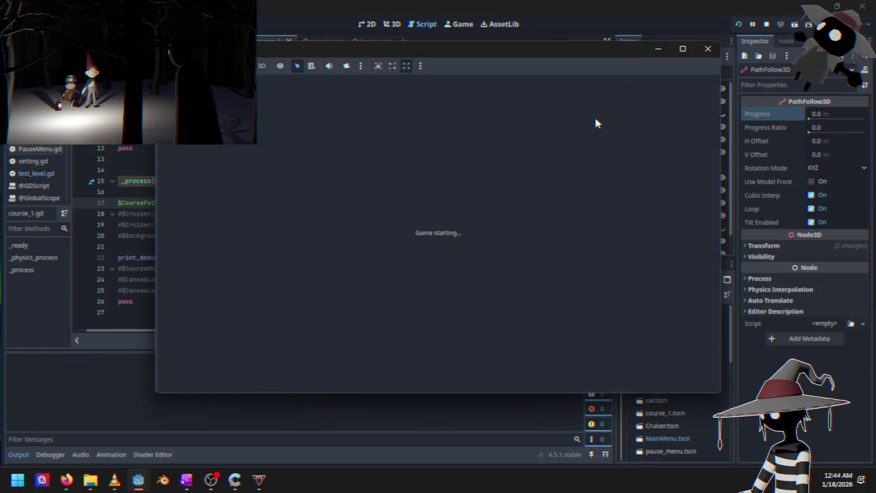
- Start Course 1 from the main menu, then stop the game
{"action": "key", "text": "Down"}
{"action": "key", "text": "Up"}
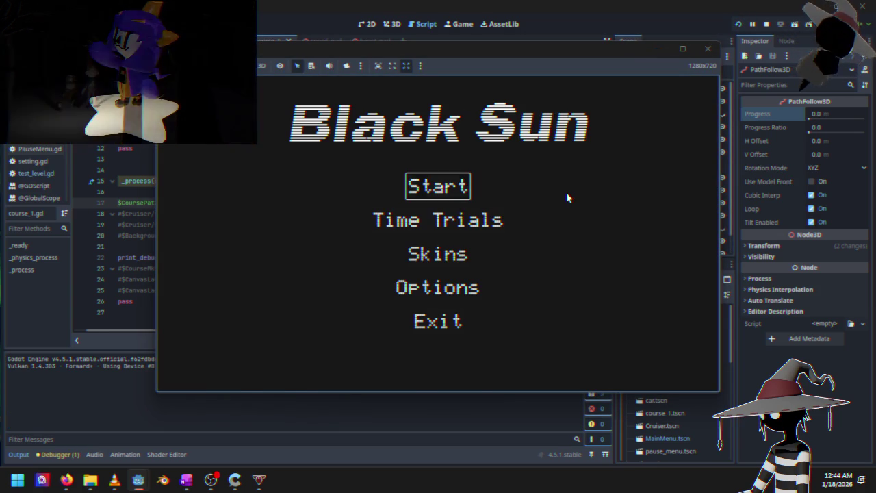
{"action": "key", "text": "Return"}
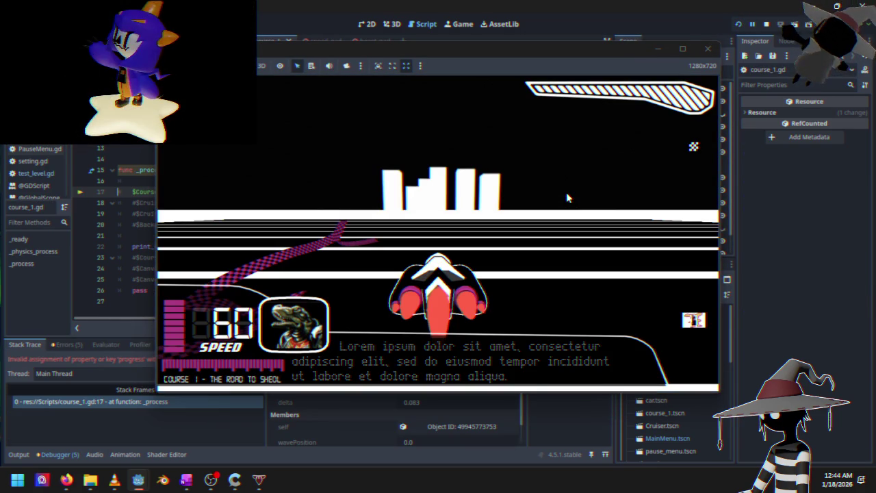
{"action": "mouse_move", "coordinate": [517, 50]}
{"action": "left_mouse_down"}
{"action": "mouse_move", "coordinate": [657, 69]}
{"action": "mouse_move", "coordinate": [699, 60]}
{"action": "mouse_move", "coordinate": [555, 66]}
{"action": "left_mouse_up"}
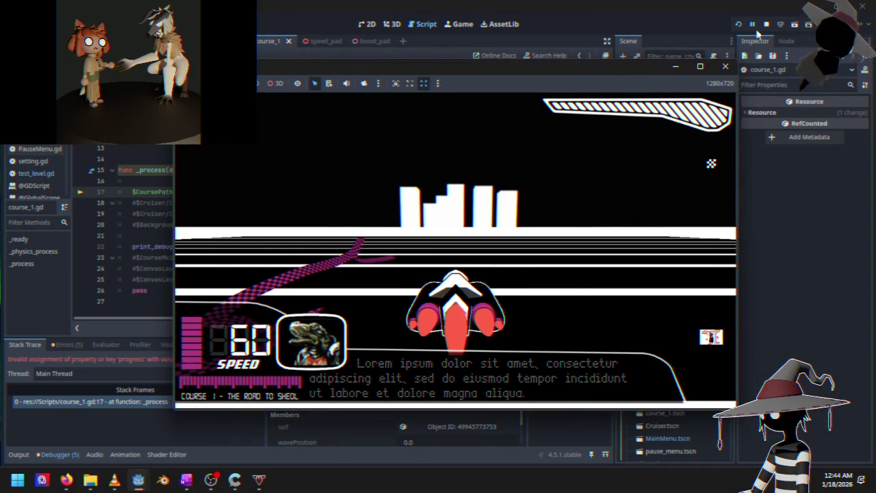
{"action": "left_click", "coordinate": [766, 24]}
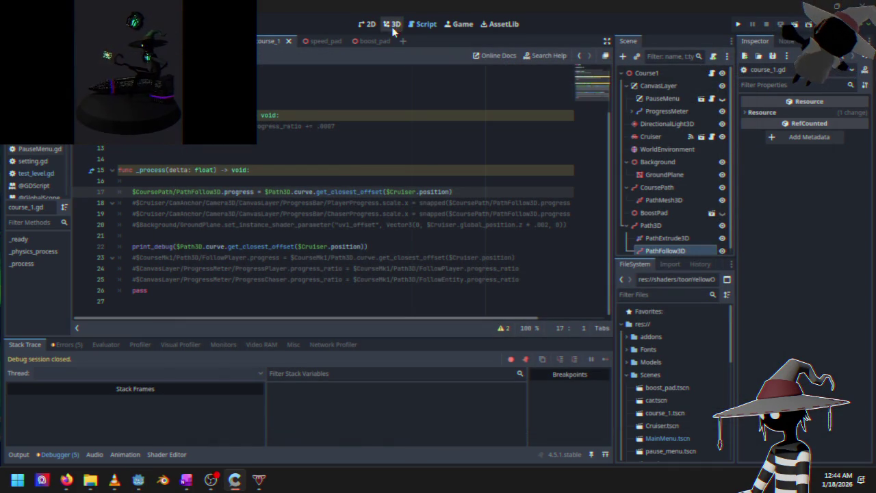
- Undo a stray follower move, shift Path3D along its Z axis, and rerun
{"action": "left_click", "coordinate": [394, 26]}
{"action": "scroll", "coordinate": [144, 252], "scroll_direction": "up", "scroll_amount": 3}
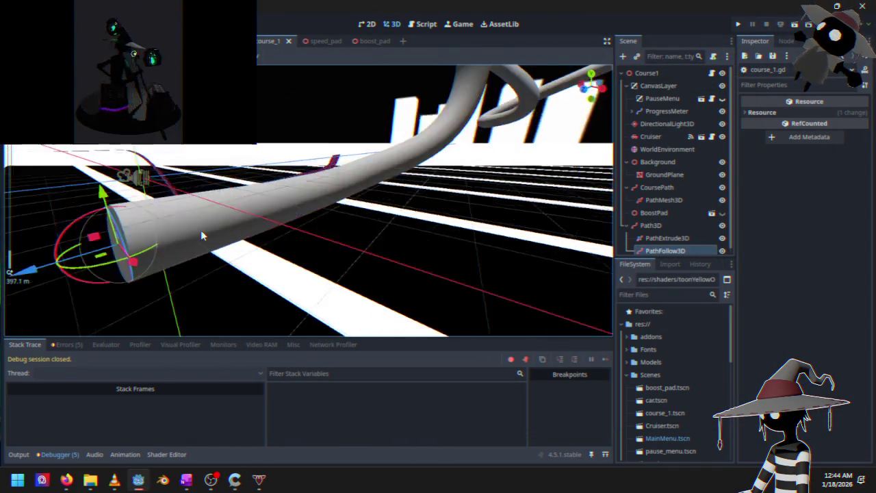
{"action": "left_click_drag", "start_coordinate": [130, 240], "coordinate": [71, 256]}
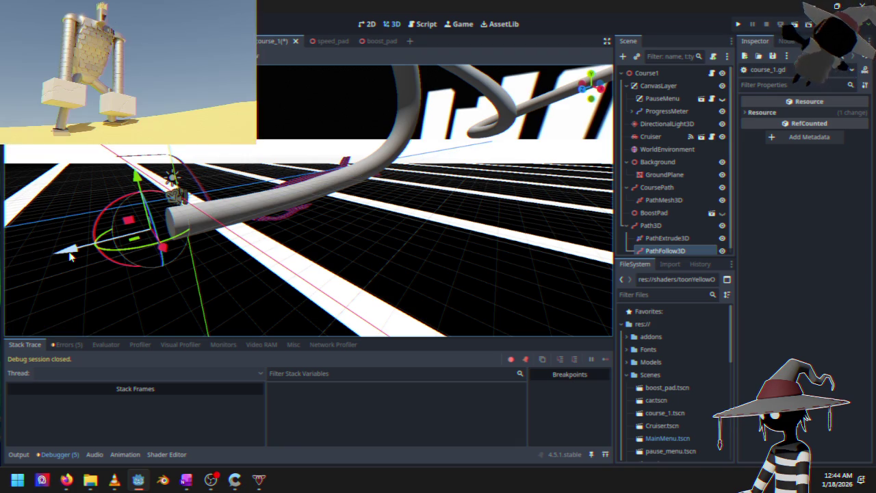
{"action": "key", "text": "ctrl+z"}
{"action": "left_click", "coordinate": [137, 241]}
{"action": "left_click_drag", "start_coordinate": [99, 248], "coordinate": [59, 253]}
{"action": "left_click", "coordinate": [740, 25]}
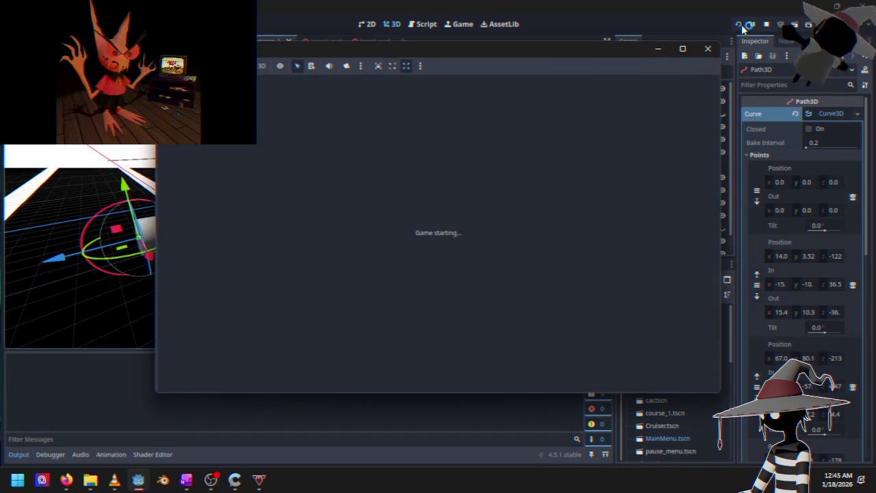
- After the error, restore lines 17–20 and point line 17 and print_debug back to $CoursePath
{"action": "key", "text": "Return"}
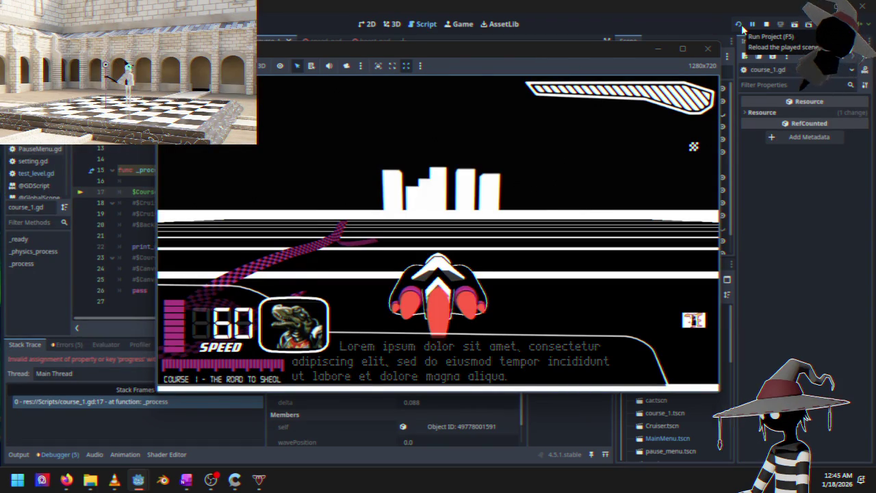
{"action": "left_click", "coordinate": [766, 24]}
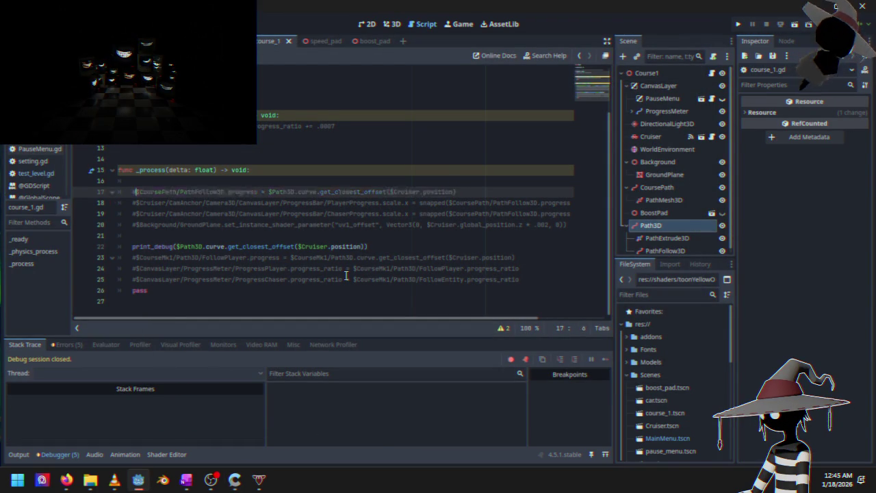
{"action": "key", "text": "ctrl+z"}
{"action": "key", "text": "ctrl+z"}
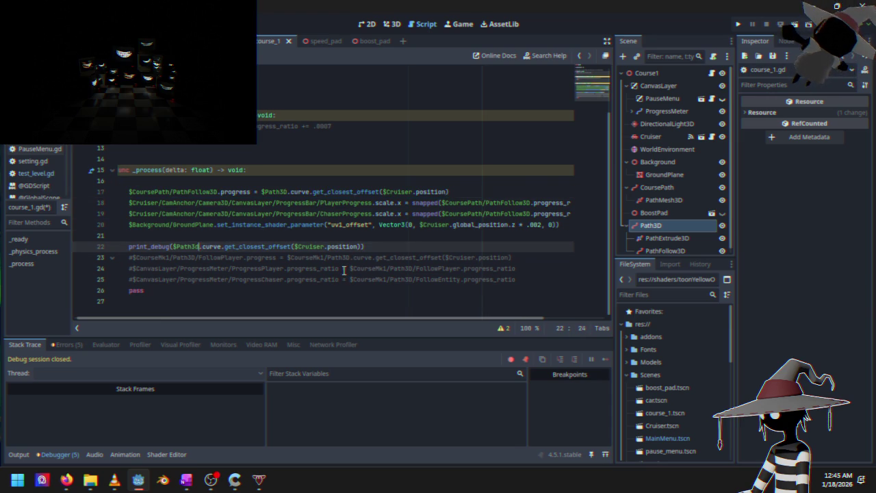
{"action": "key", "text": "ctrl+z"}
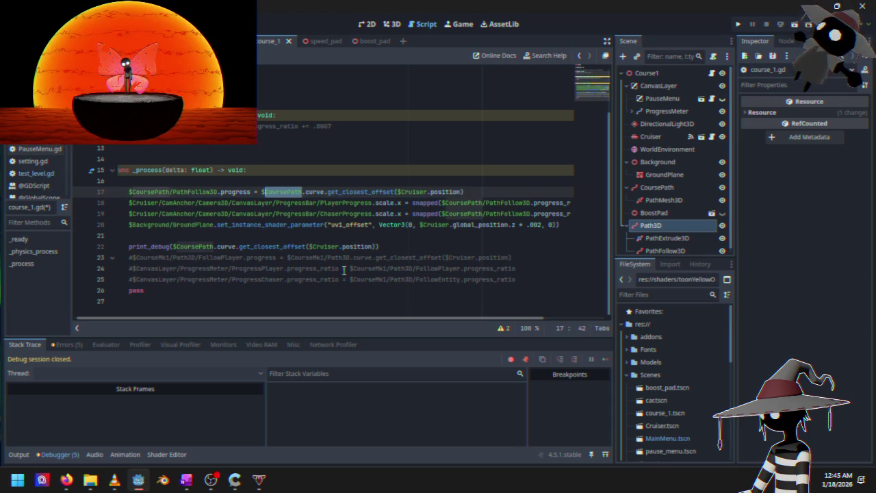
{"action": "left_click", "coordinate": [392, 24]}
{"action": "scroll", "coordinate": [381, 229], "scroll_direction": "down", "scroll_amount": 3}
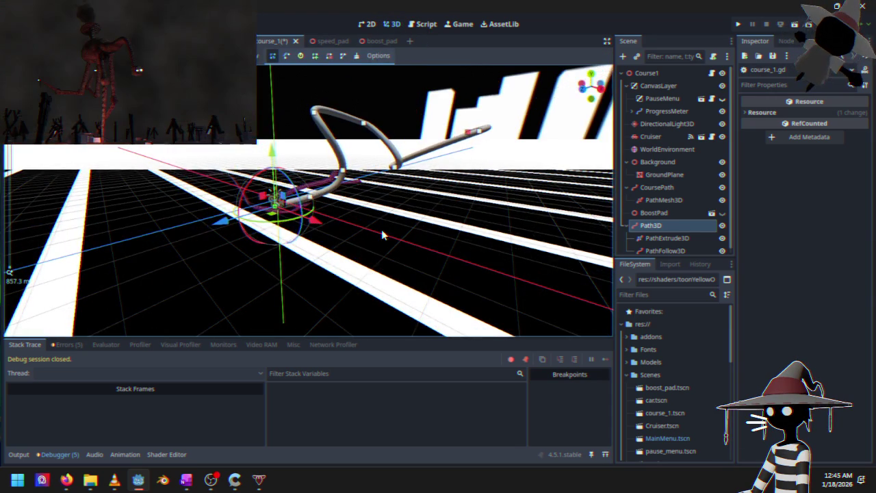
- Undo scene edits until PathFollow3D is back under CoursePath, then run the game
{"action": "key", "text": "ctrl+z"}
{"action": "key", "text": "ctrl+z"}
{"action": "key", "text": "ctrl+z"}
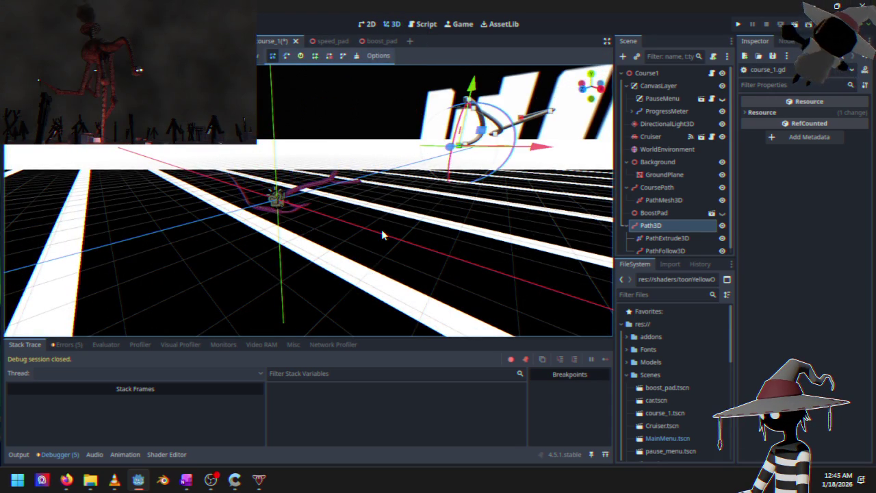
{"action": "left_click_drag", "start_coordinate": [381, 229], "coordinate": [290, 261]}
{"action": "key", "text": "ctrl+z"}
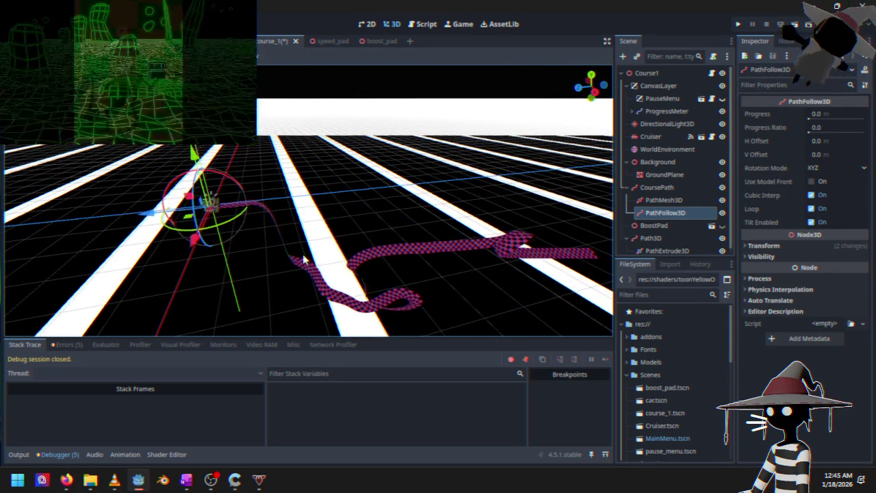
{"action": "key", "text": "ctrl+z"}
{"action": "mouse_move", "coordinate": [305, 259]}
{"action": "left_mouse_down"}
{"action": "mouse_move", "coordinate": [343, 226]}
{"action": "mouse_move", "coordinate": [367, 219]}
{"action": "left_mouse_up"}
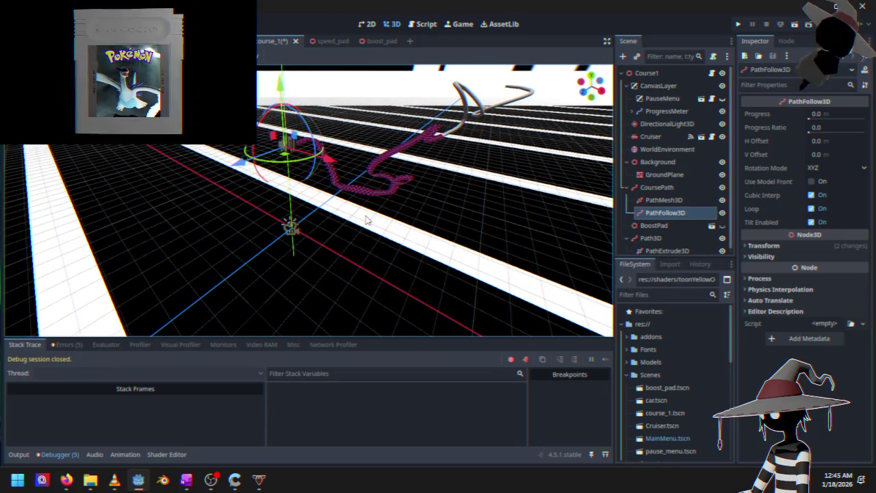
{"action": "scroll", "coordinate": [359, 204], "scroll_direction": "up", "scroll_amount": 3}
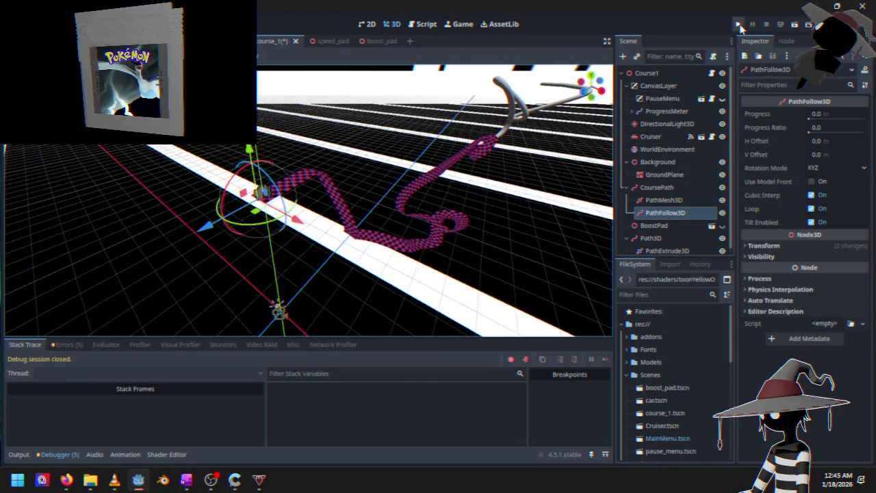
{"action": "left_click", "coordinate": [739, 25]}
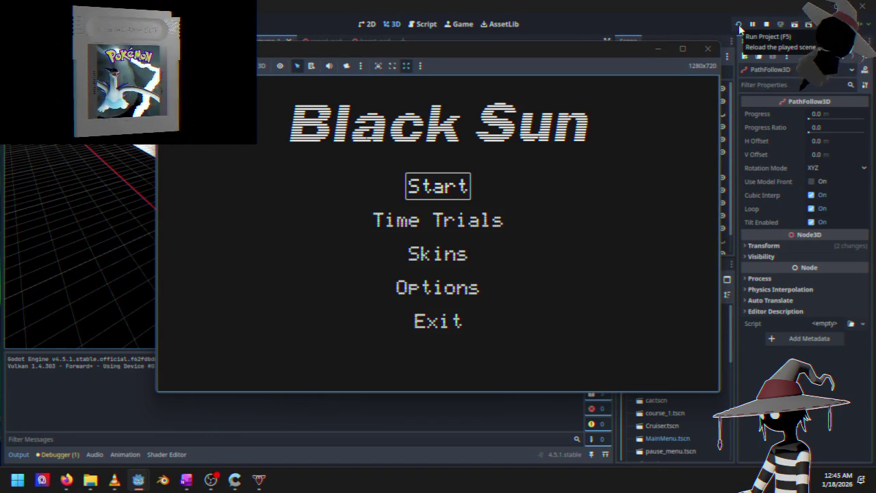
- Race Course 1 while closest-offset values stall near 134.52, then stop the game
{"action": "key", "text": "Return"}
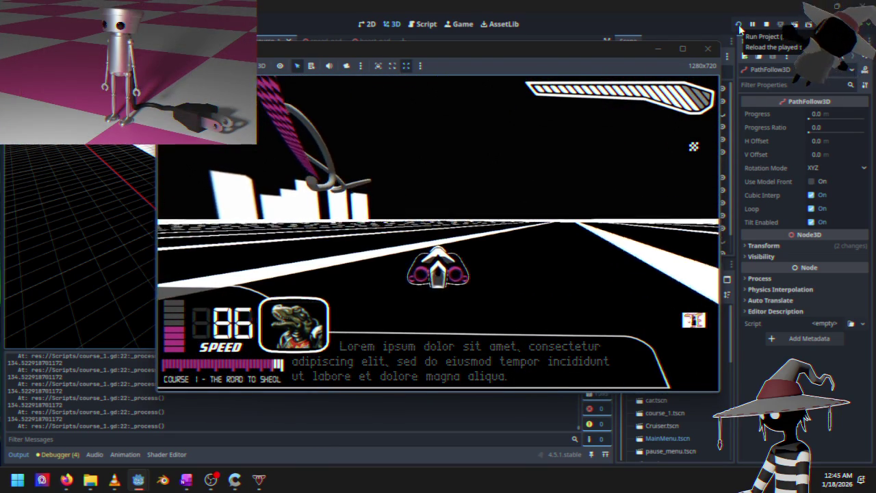
{"action": "left_click", "coordinate": [708, 49]}
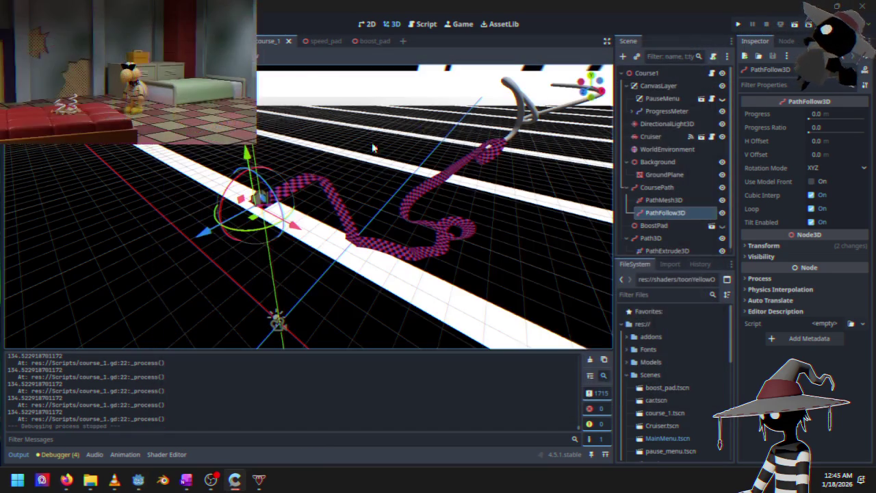
- Select CoursePath and clear all of its curve points
{"action": "left_click", "coordinate": [311, 185]}
{"action": "mouse_move", "coordinate": [313, 204]}
{"action": "left_mouse_down"}
{"action": "mouse_move", "coordinate": [256, 215]}
{"action": "mouse_move", "coordinate": [267, 215]}
{"action": "left_mouse_up"}
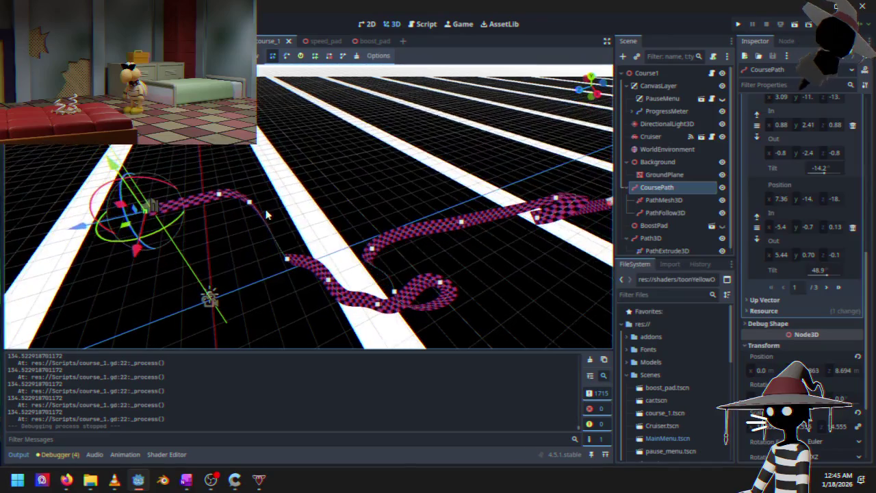
{"action": "scroll", "coordinate": [384, 95], "scroll_direction": "down", "scroll_amount": 3}
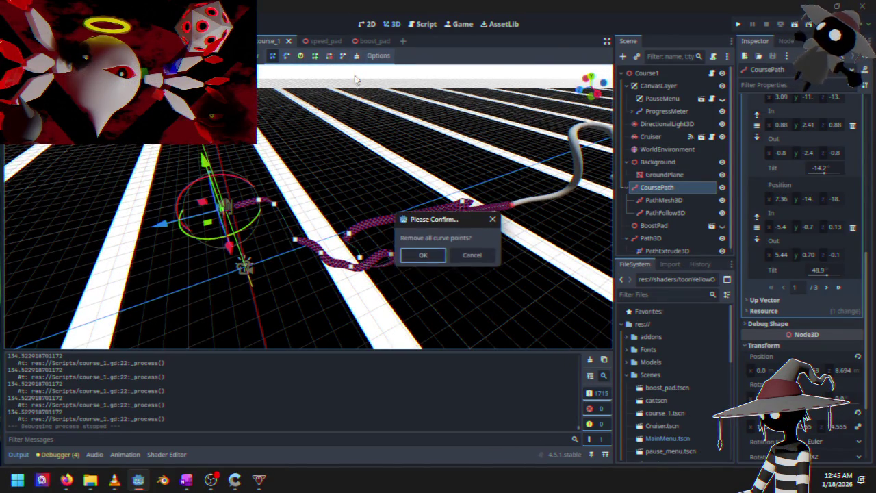
{"action": "left_click", "coordinate": [423, 254]}
{"action": "scroll", "coordinate": [168, 215], "scroll_direction": "up", "scroll_amount": 3}
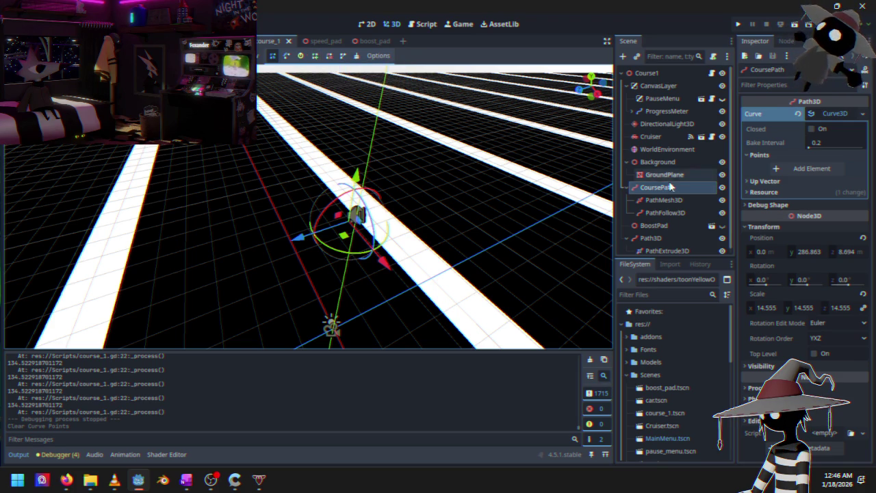
- Add curve points at 0,0,0 and near 3.29, 3.18, -13, then save and run the game
{"action": "left_click", "coordinate": [804, 173]}
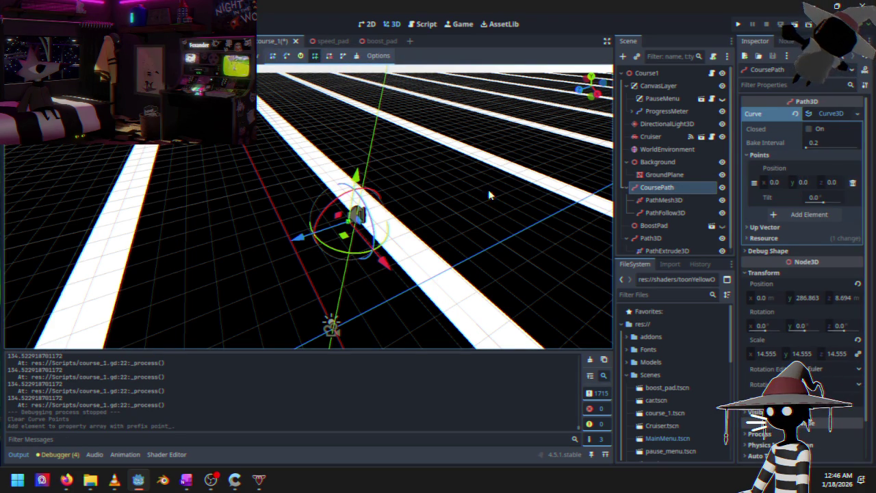
{"action": "left_click", "coordinate": [567, 186]}
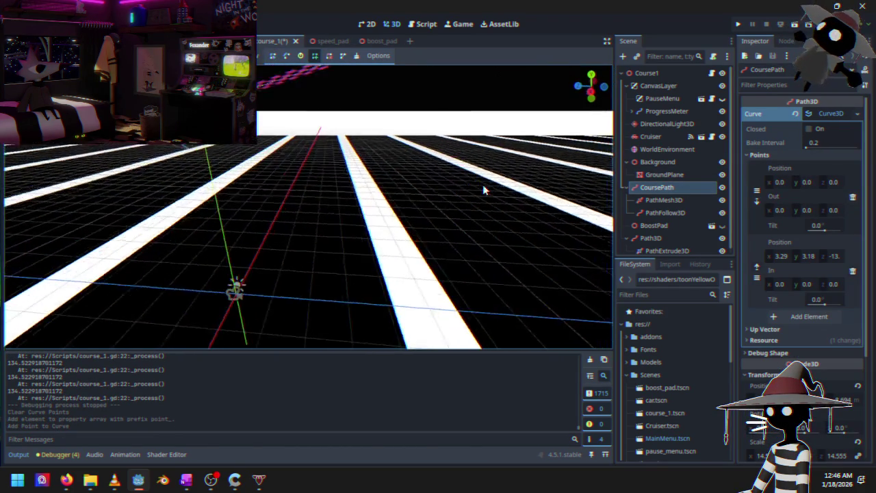
{"action": "left_click", "coordinate": [738, 29]}
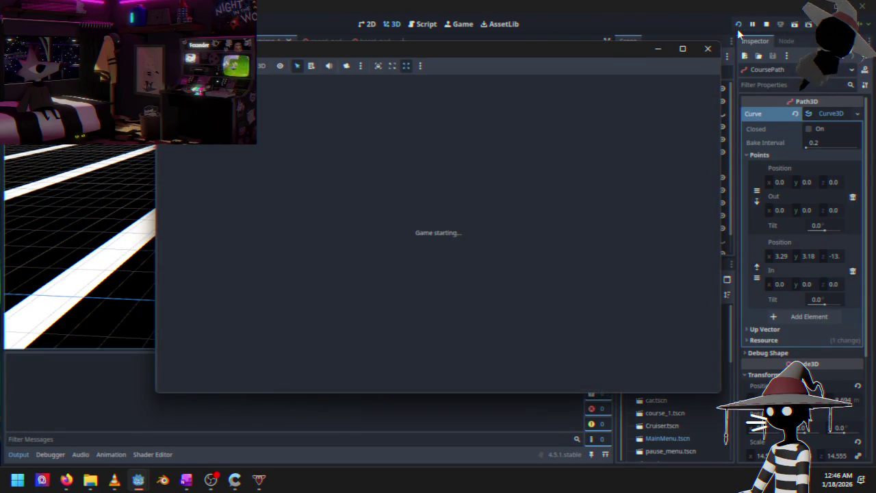
- Start a test race on the two-point straight path, then stop the game with F8
{"action": "key", "text": "Return"}
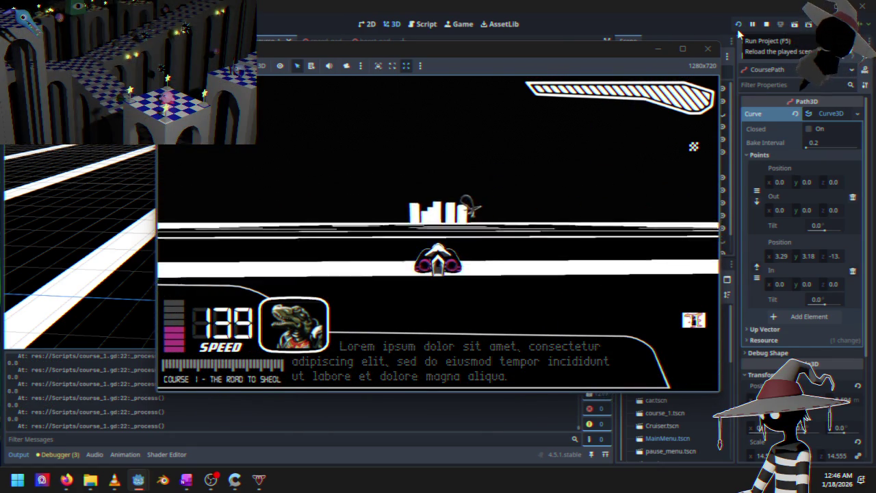
{"action": "key", "text": "F8"}
{"action": "left_click_drag", "start_coordinate": [268, 176], "coordinate": [296, 216]}
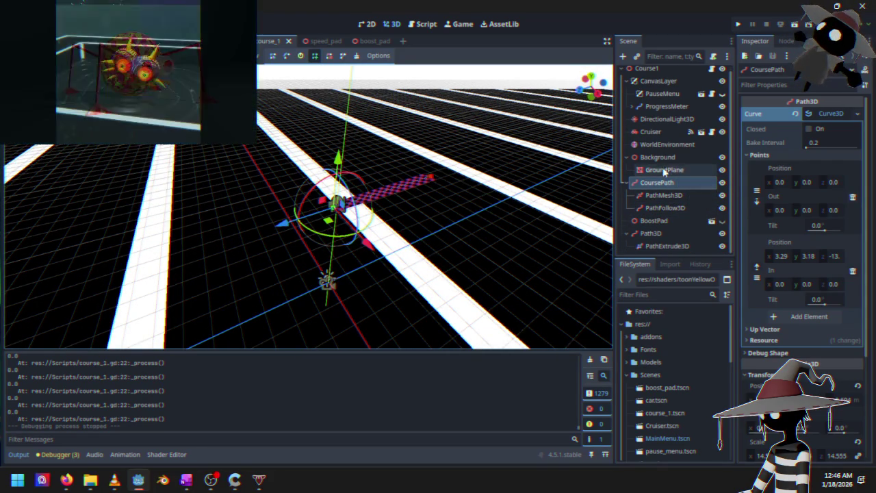
- Reset the Cruiser and CoursePath positions back to the origin
{"action": "left_click", "coordinate": [654, 137]}
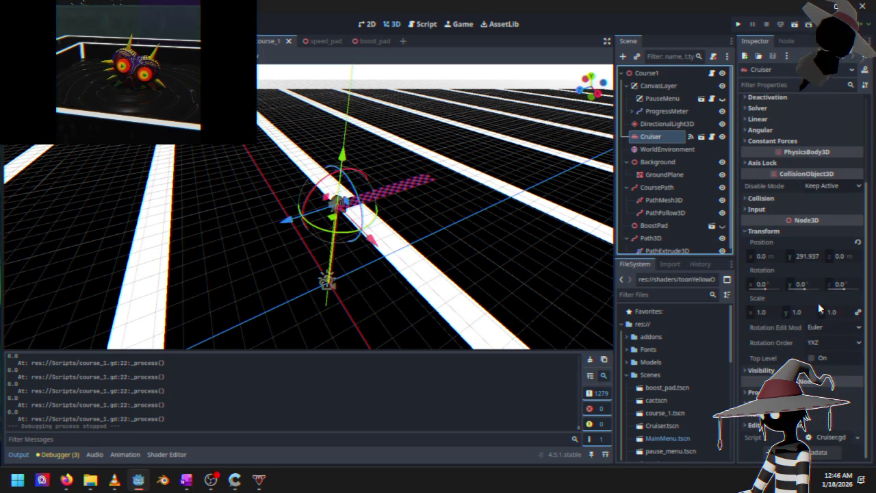
{"action": "left_click", "coordinate": [857, 243]}
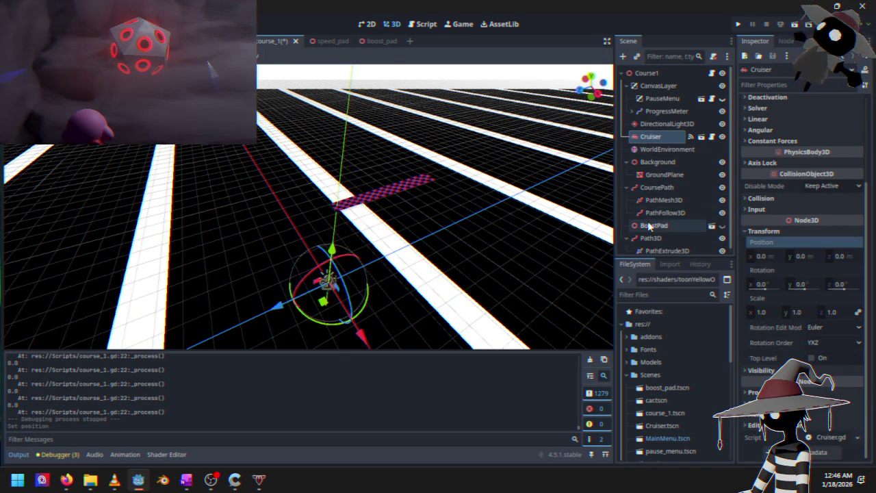
{"action": "left_click", "coordinate": [657, 187]}
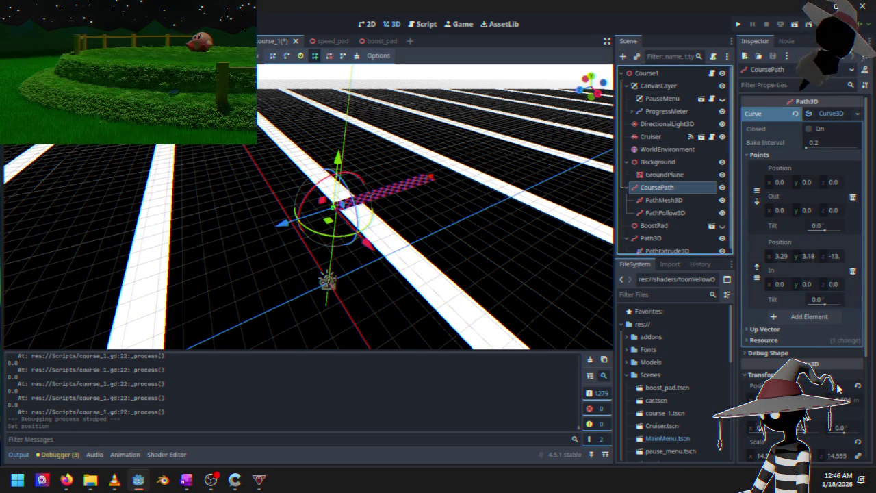
{"action": "left_click", "coordinate": [857, 388]}
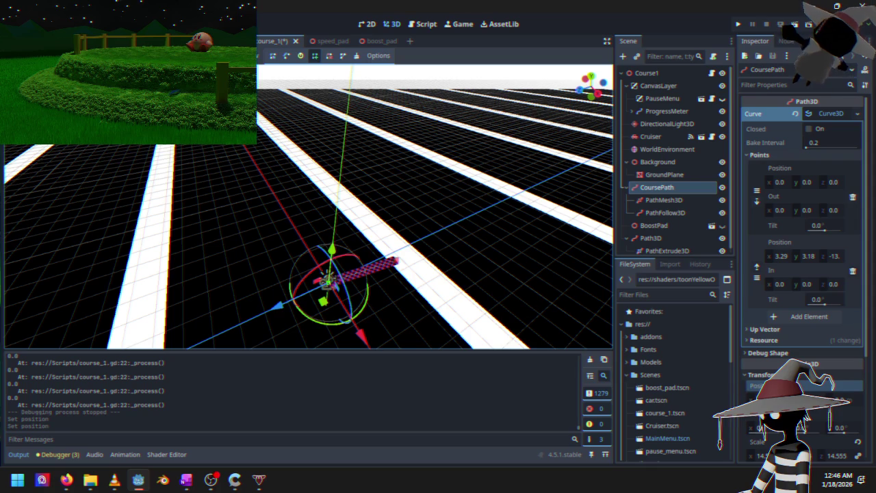
- Move CoursePath's first curve point to y -1.0, z 2.25
{"action": "mouse_move", "coordinate": [449, 289]}
{"action": "left_mouse_down"}
{"action": "mouse_move", "coordinate": [418, 231]}
{"action": "mouse_move", "coordinate": [465, 226]}
{"action": "mouse_move", "coordinate": [465, 211]}
{"action": "left_mouse_up"}
{"action": "scroll", "coordinate": [494, 217], "scroll_direction": "up", "scroll_amount": 3}
{"action": "scroll", "coordinate": [465, 212], "scroll_direction": "up", "scroll_amount": 2}
{"action": "left_click_drag", "start_coordinate": [401, 198], "coordinate": [565, 189]}
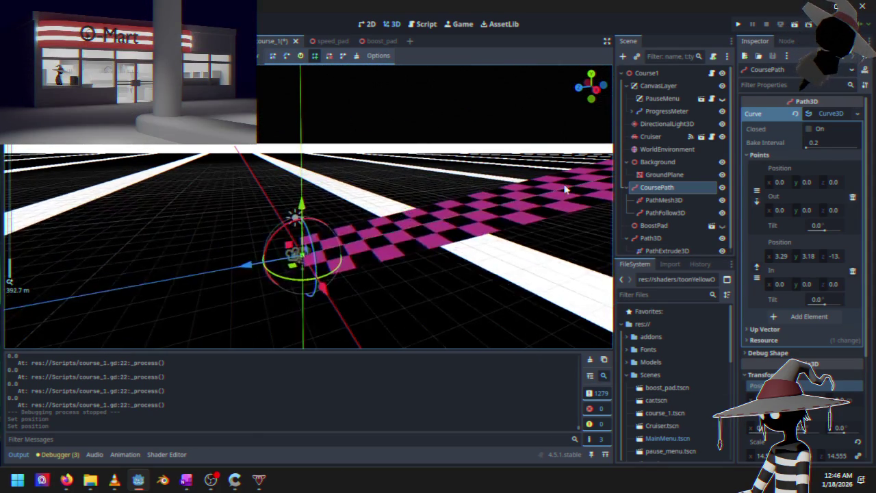
{"action": "mouse_move", "coordinate": [810, 177]}
{"action": "left_mouse_down"}
{"action": "mouse_move", "coordinate": [794, 176]}
{"action": "mouse_move", "coordinate": [849, 182]}
{"action": "left_mouse_up"}
{"action": "type", "text": "2.25"}
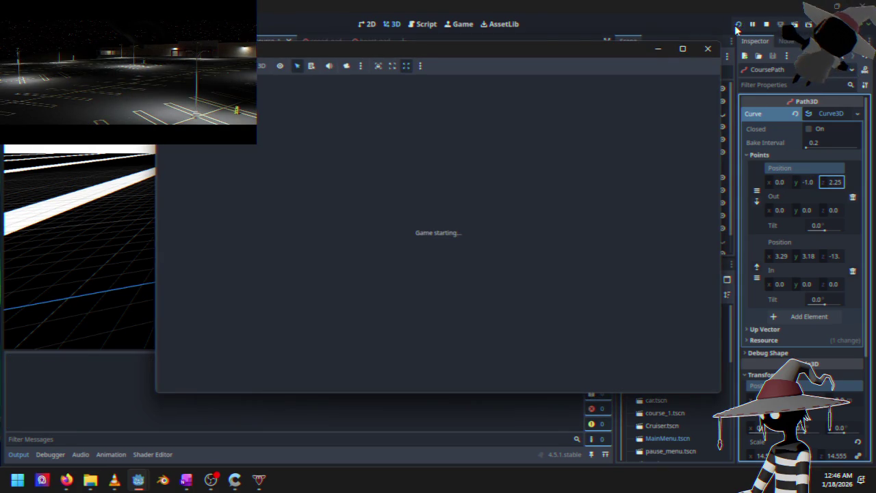
- Start the race and drive Course 1 with W, A and D, then stop the game
{"action": "key", "text": "Return"}
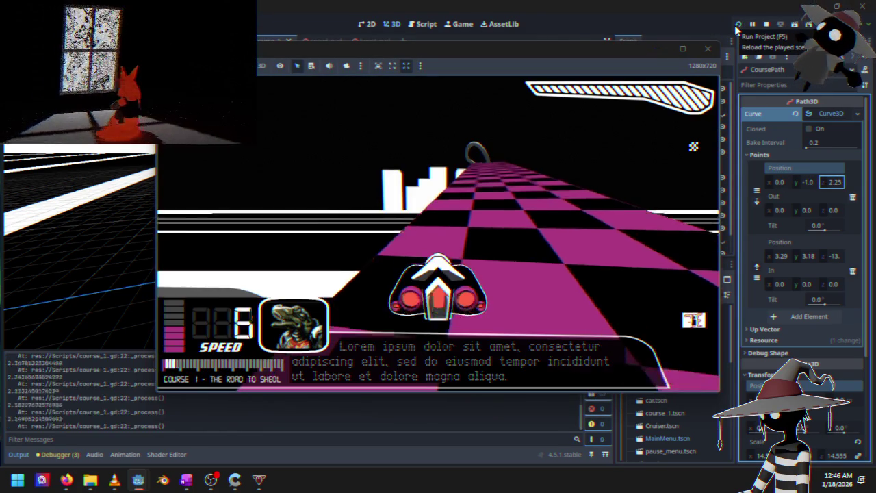
{"action": "key", "text": "w"}
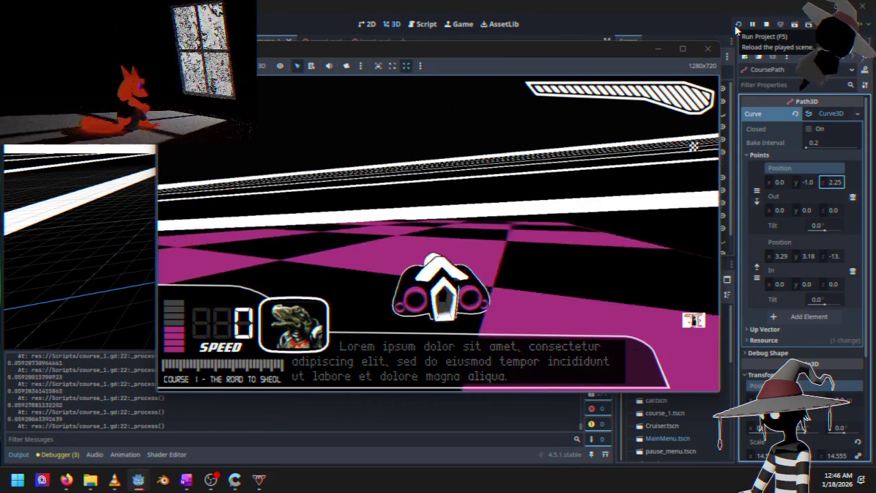
{"action": "key", "text": "d"}
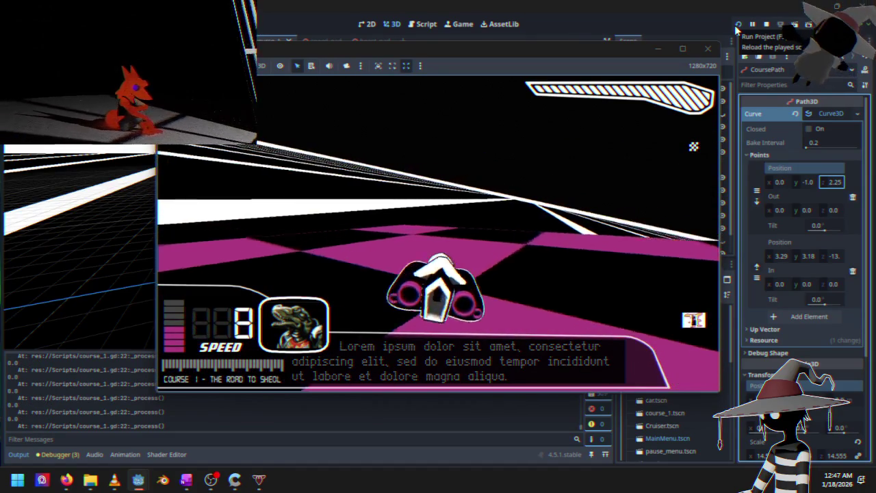
{"action": "key", "text": "w"}
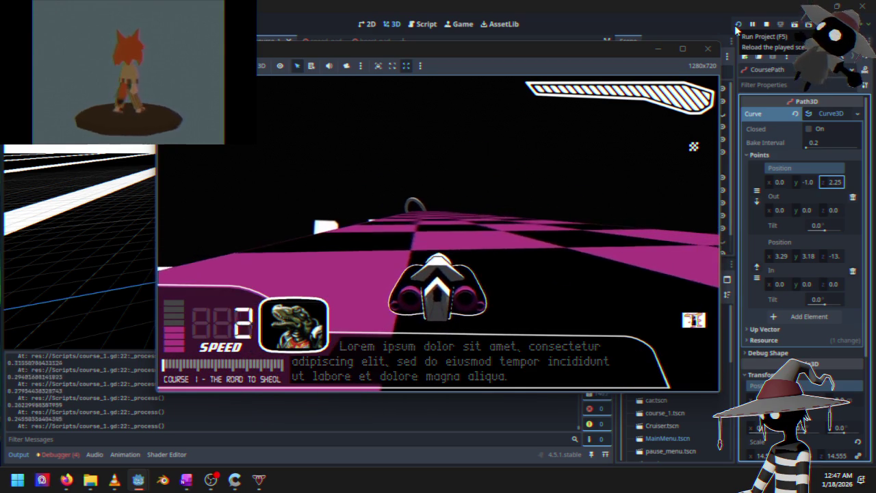
{"action": "key", "text": "w"}
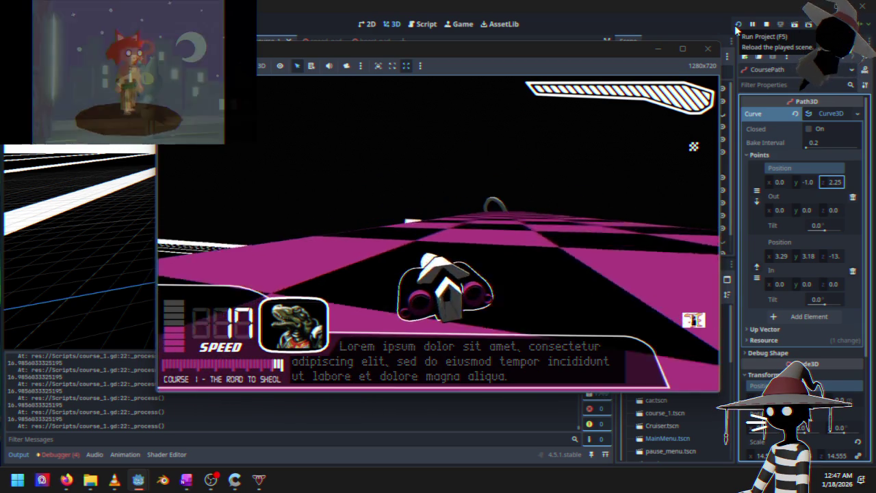
{"action": "key", "text": "w"}
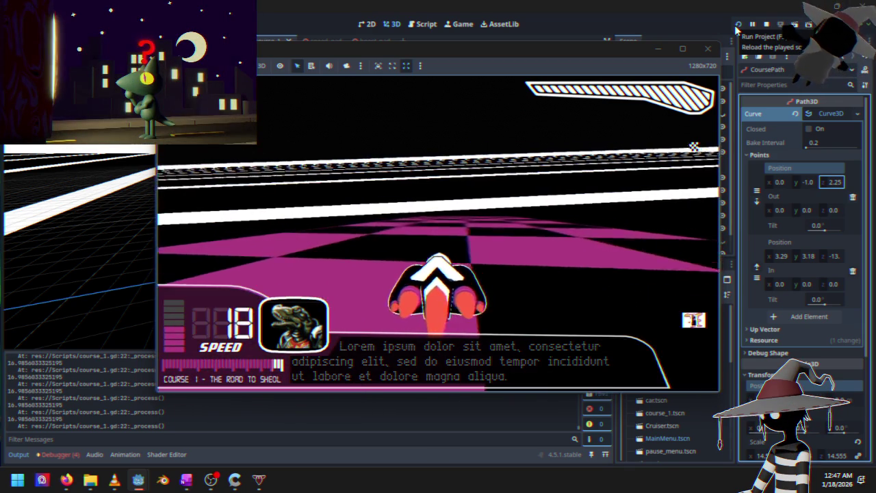
{"action": "key", "text": "d"}
{"action": "key", "text": "a"}
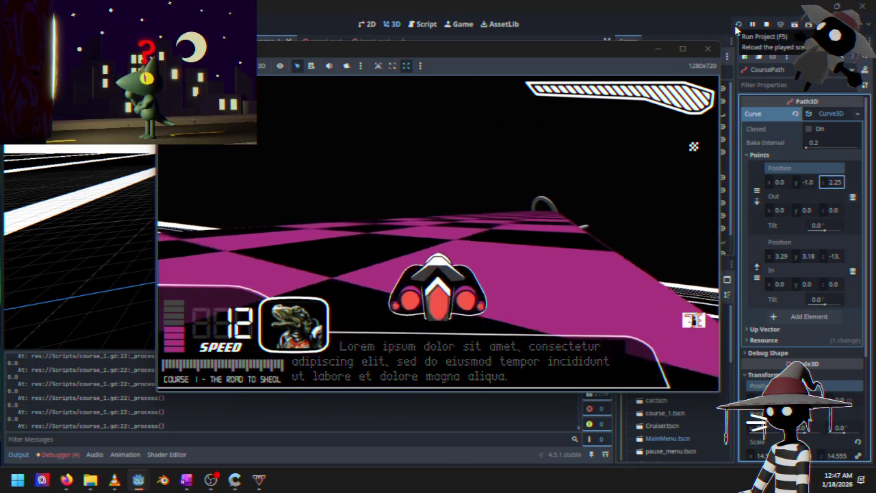
{"action": "key", "text": "d"}
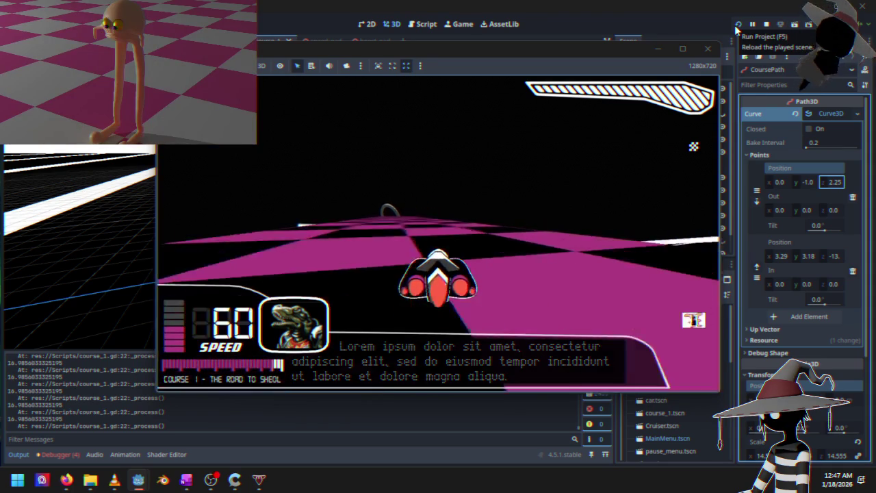
{"action": "key", "text": "d"}
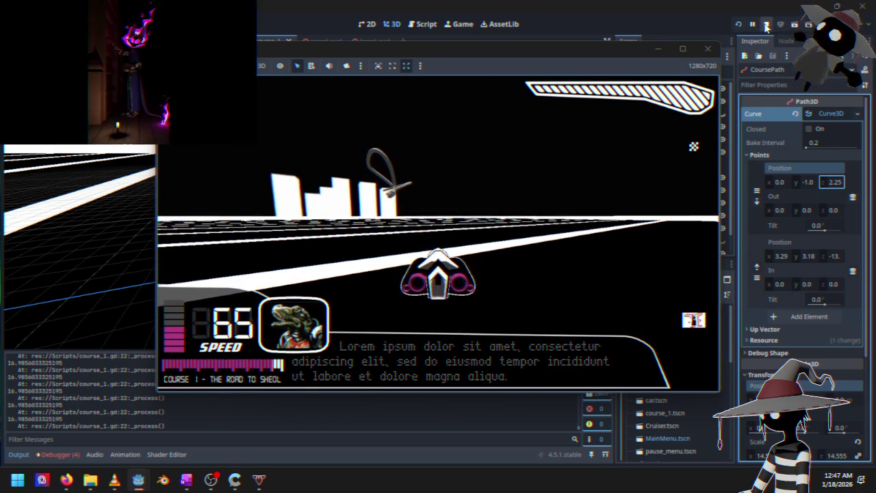
{"action": "left_click", "coordinate": [707, 49]}
{"action": "mouse_move", "coordinate": [349, 252]}
{"action": "left_mouse_down"}
{"action": "mouse_move", "coordinate": [334, 246]}
{"action": "mouse_move", "coordinate": [334, 256]}
{"action": "left_mouse_up"}
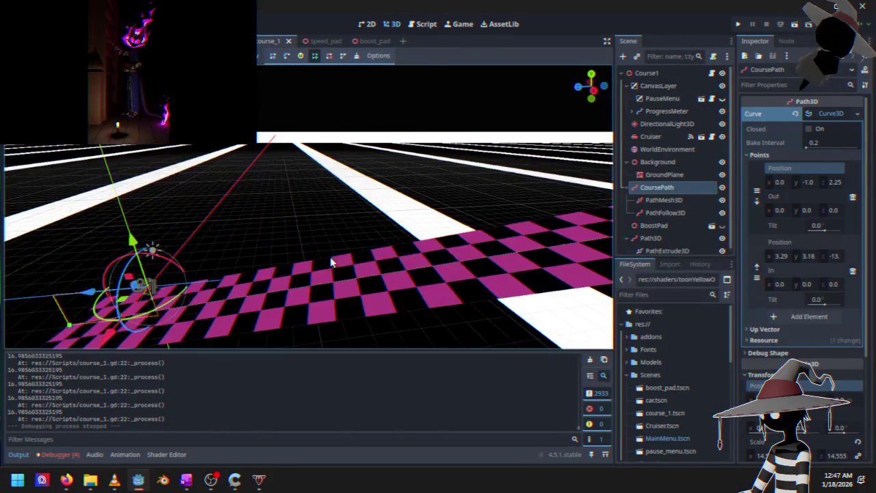
- Replace curve point 1 with a new point at 0, -1.0, -19, then run the game
{"action": "left_click", "coordinate": [852, 271]}
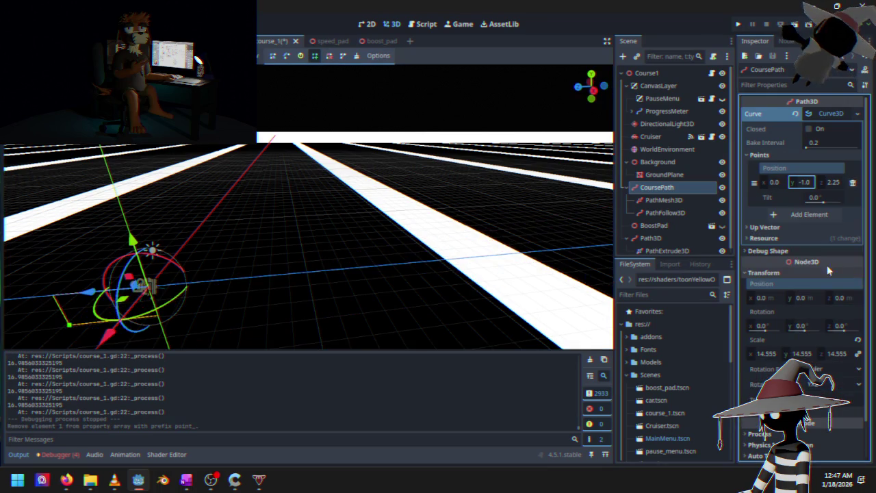
{"action": "left_click", "coordinate": [782, 214]}
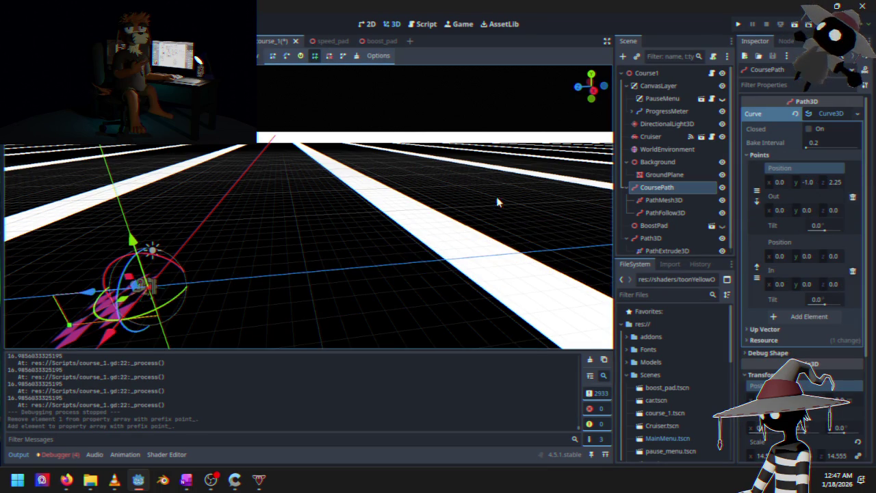
{"action": "right_click", "coordinate": [808, 183]}
{"action": "key", "text": "Escape"}
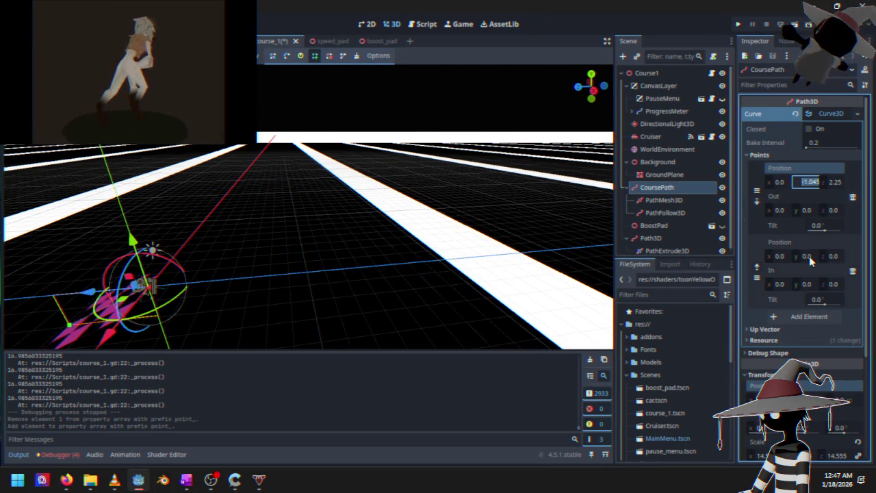
{"action": "left_click", "coordinate": [809, 256]}
{"action": "right_click", "coordinate": [809, 256]}
{"action": "left_click", "coordinate": [779, 305]}
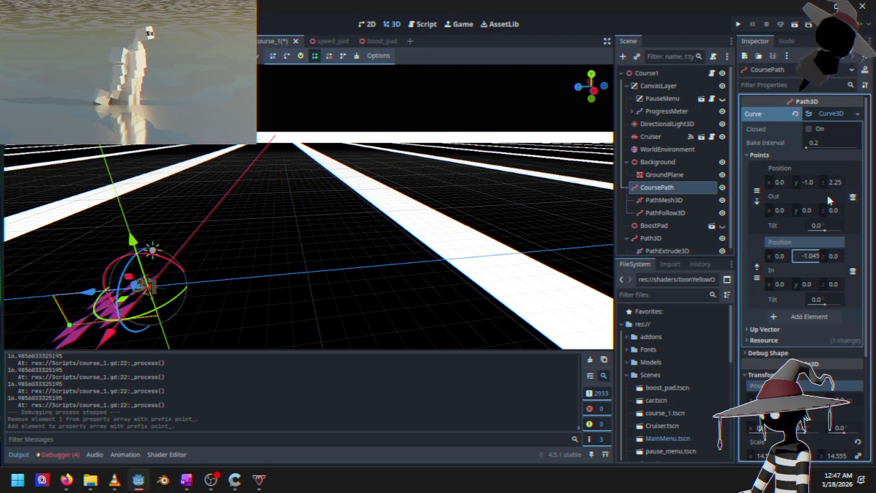
{"action": "left_click", "coordinate": [826, 194]}
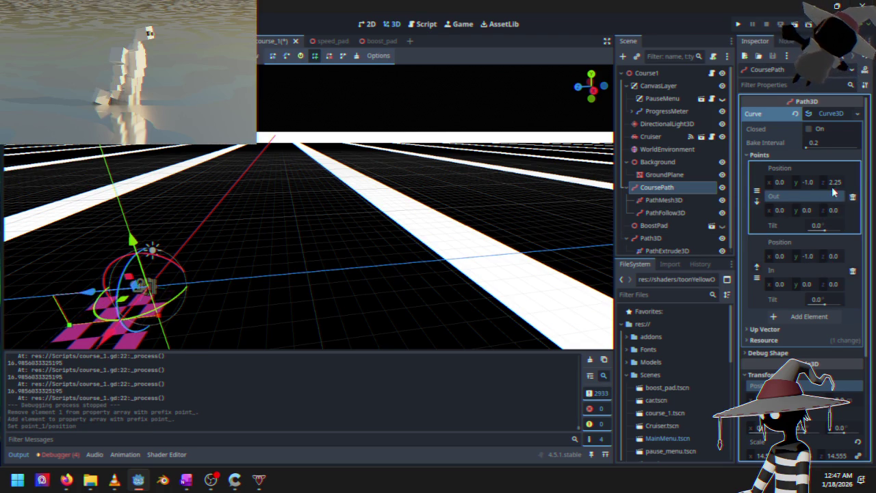
{"action": "left_click_drag", "start_coordinate": [834, 256], "coordinate": [757, 256]}
{"action": "left_click", "coordinate": [739, 26]}
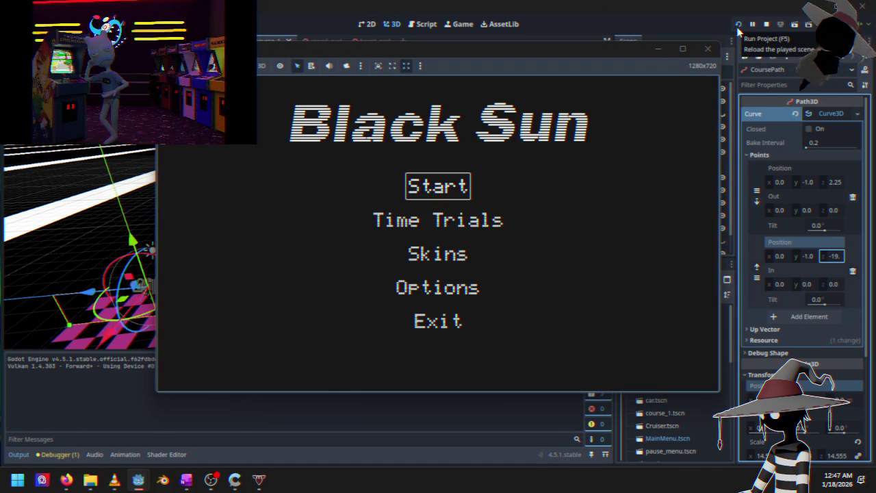
- Drive the straightened track with the arrow keys, stop it, and open the Curve3D resource options
{"action": "key", "text": "Return"}
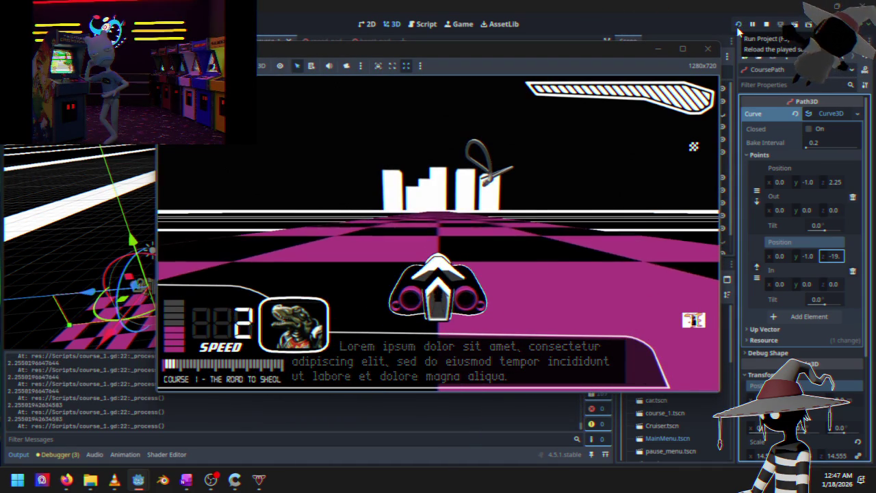
{"action": "key", "text": "Up"}
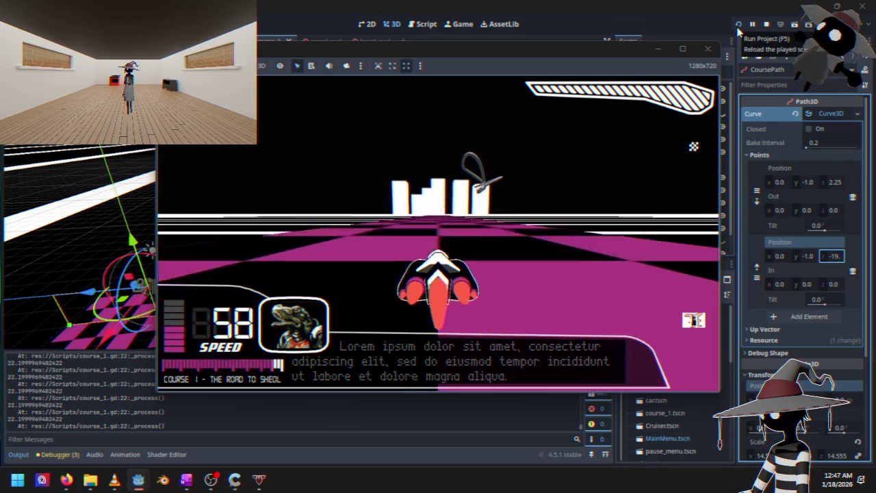
{"action": "key", "text": "Right"}
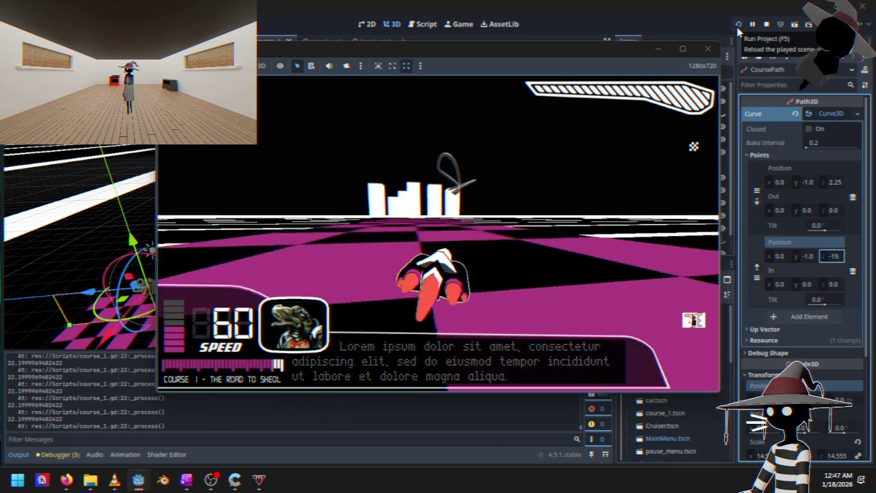
{"action": "key", "text": "Left"}
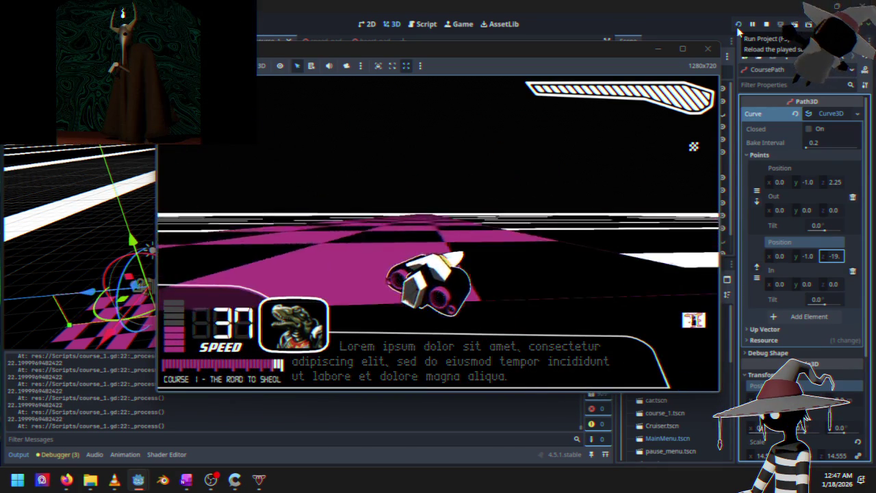
{"action": "key", "text": "Up"}
{"action": "key", "text": "Escape"}
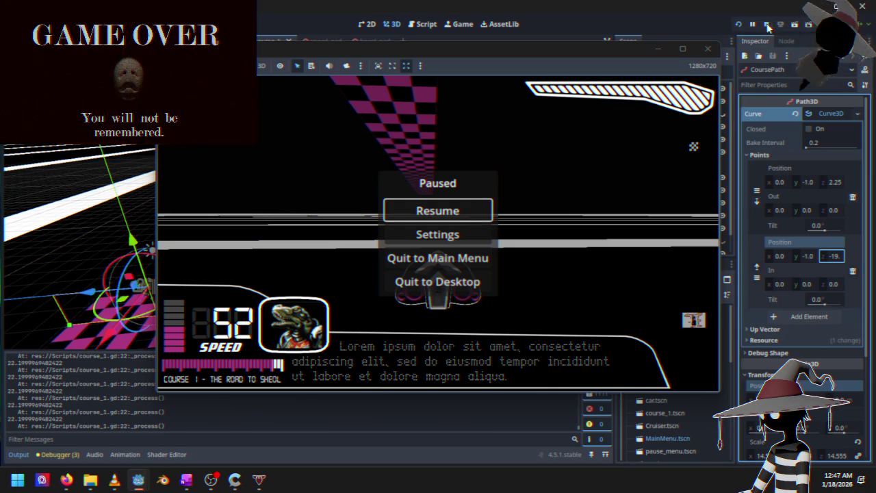
{"action": "left_click", "coordinate": [768, 25]}
{"action": "left_click", "coordinate": [857, 114]}
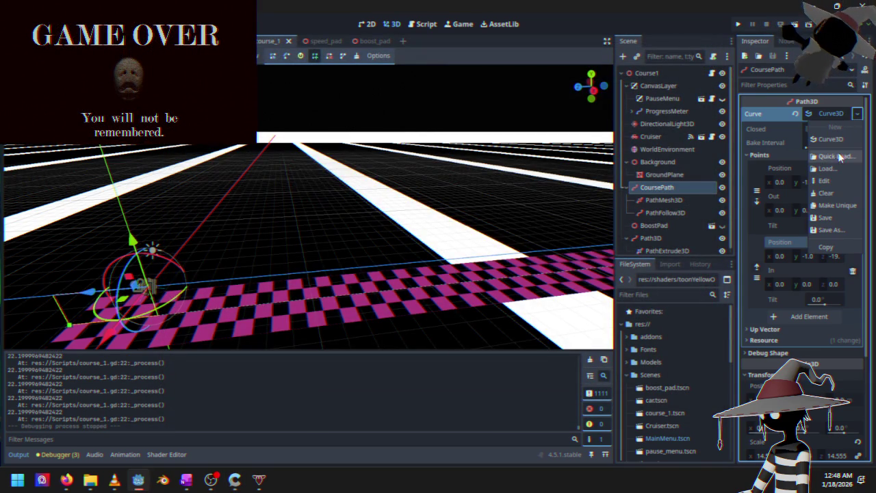